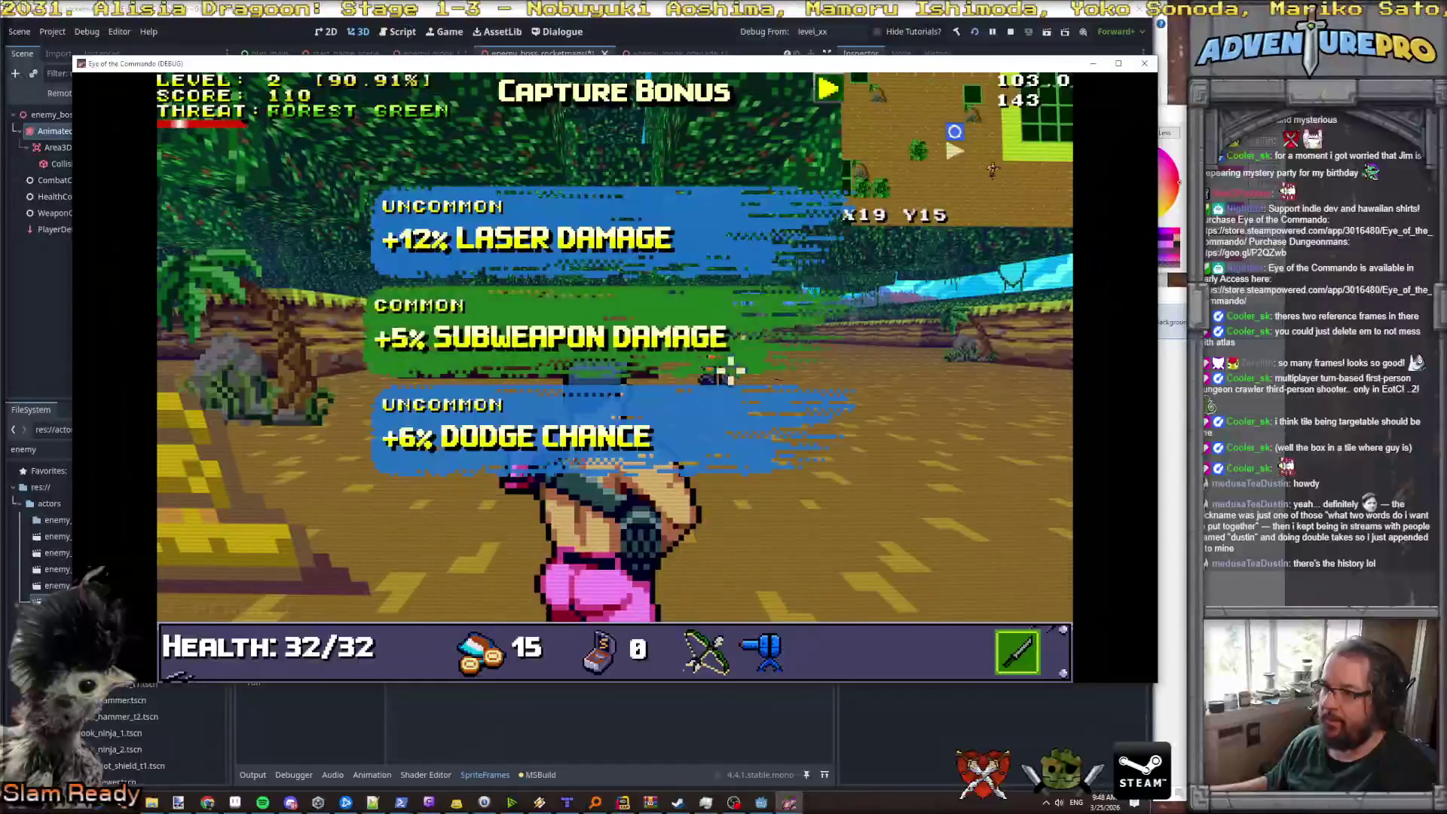
# - Take the +12% Laser Damage bonus and advance across the clearing toward the flag
pyautogui.click(617, 219)
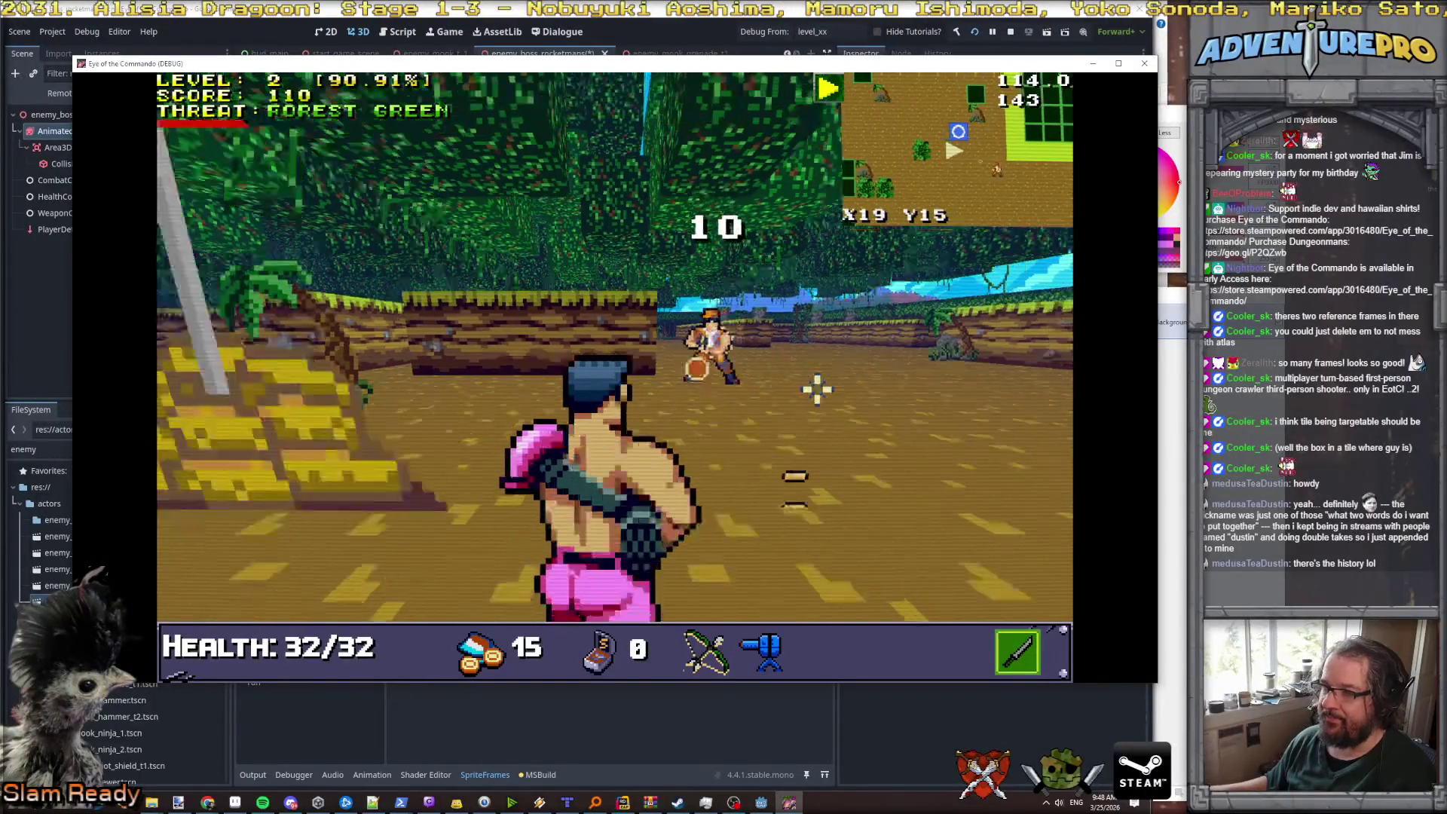
pyautogui.press('w')
pyautogui.press('w')
pyautogui.press('d')
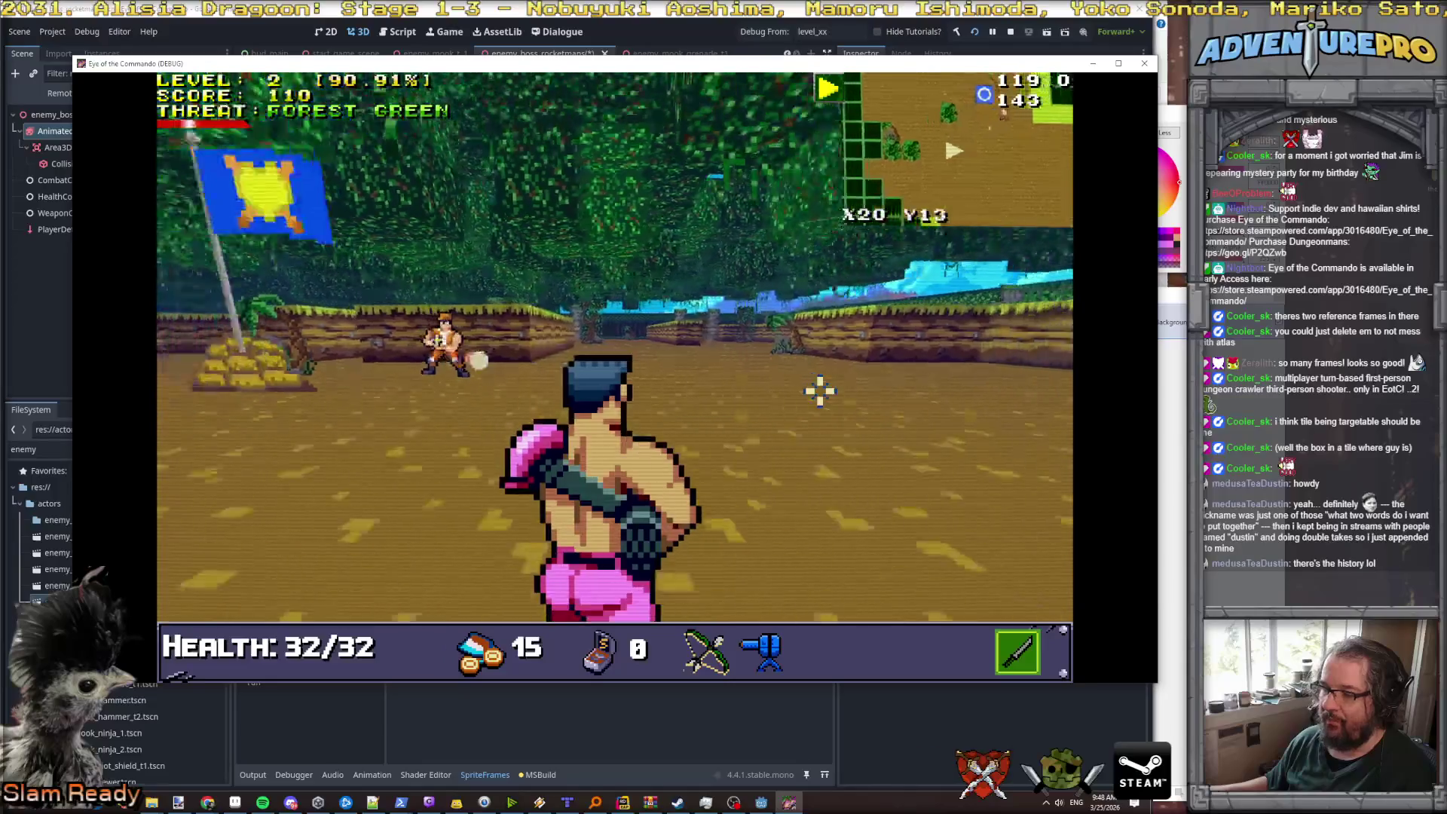
pyautogui.press('w')
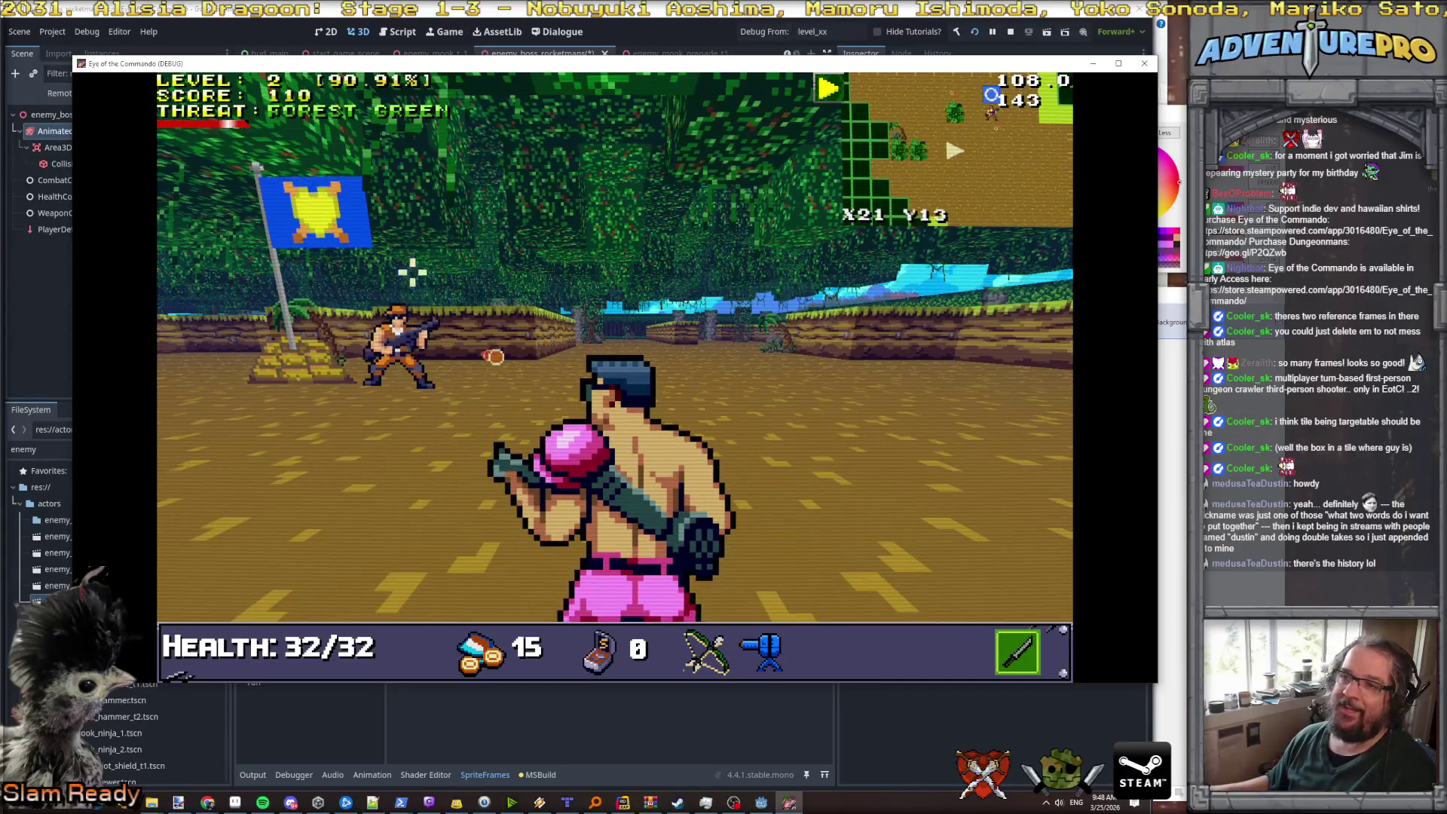
# - Shoot the nearby enemy, switching to the bow, until it dies and the player reaches level 3
pyautogui.click(550, 381)
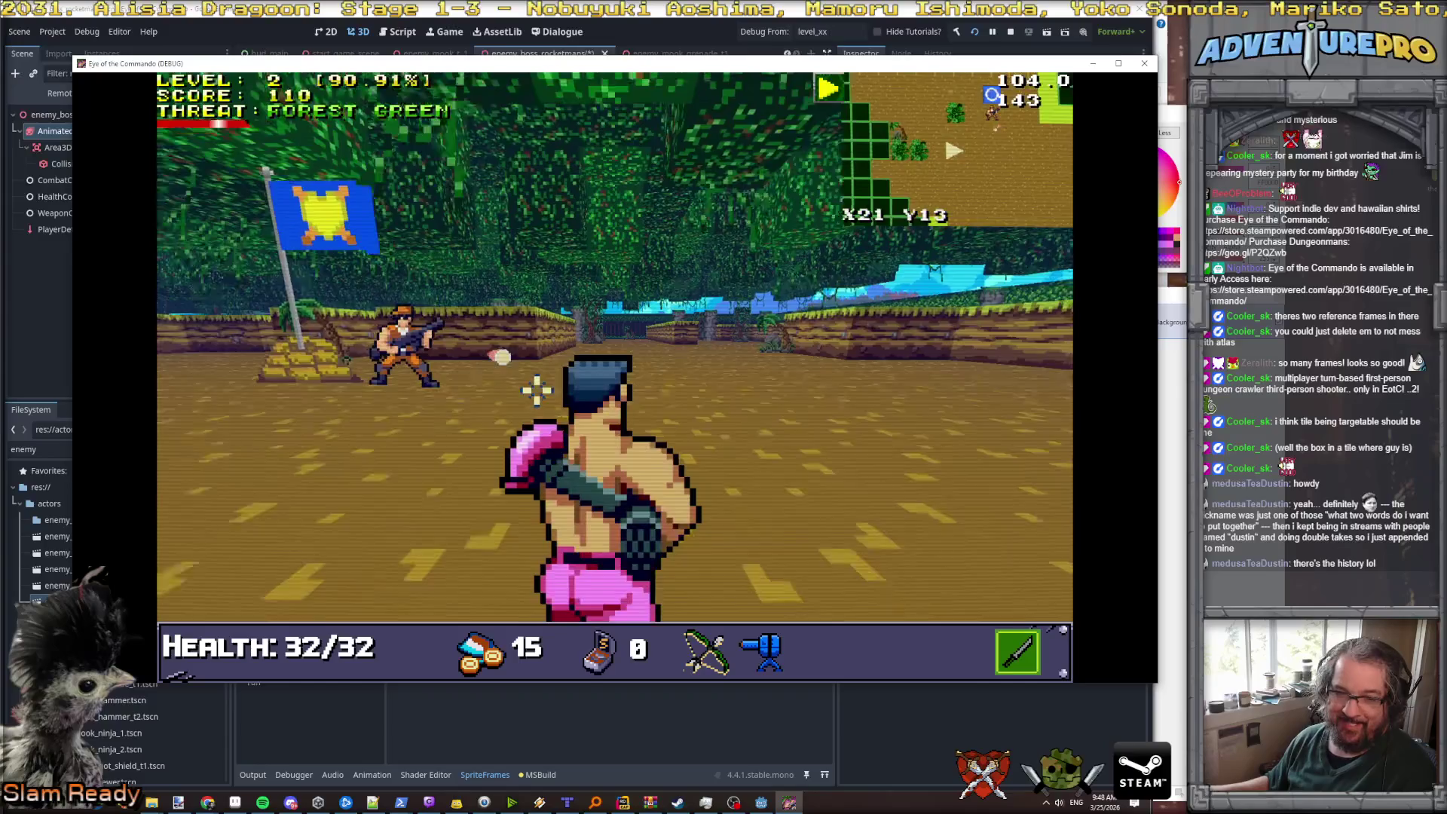
pyautogui.press('w')
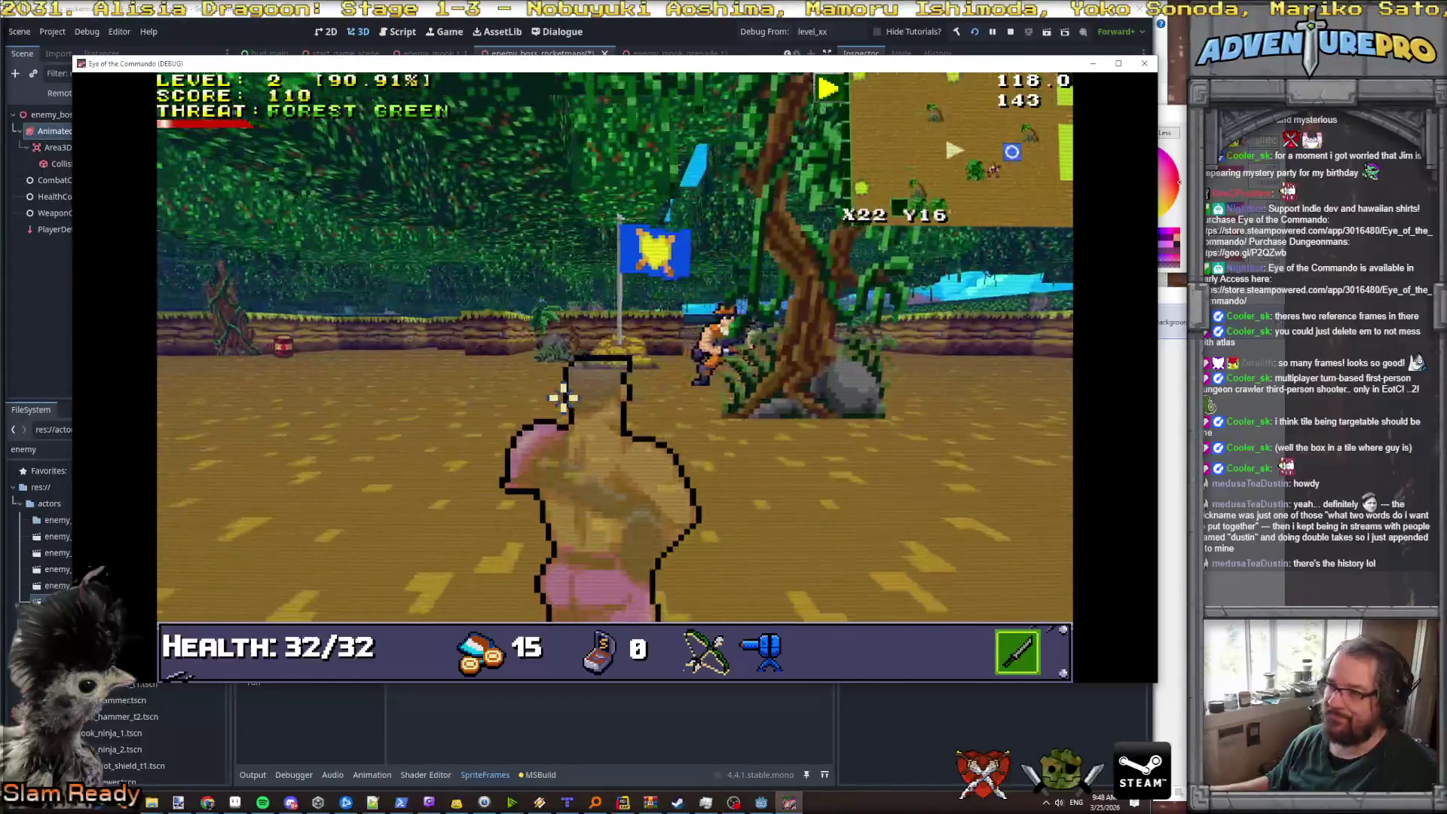
pyautogui.press('w')
pyautogui.press('2')
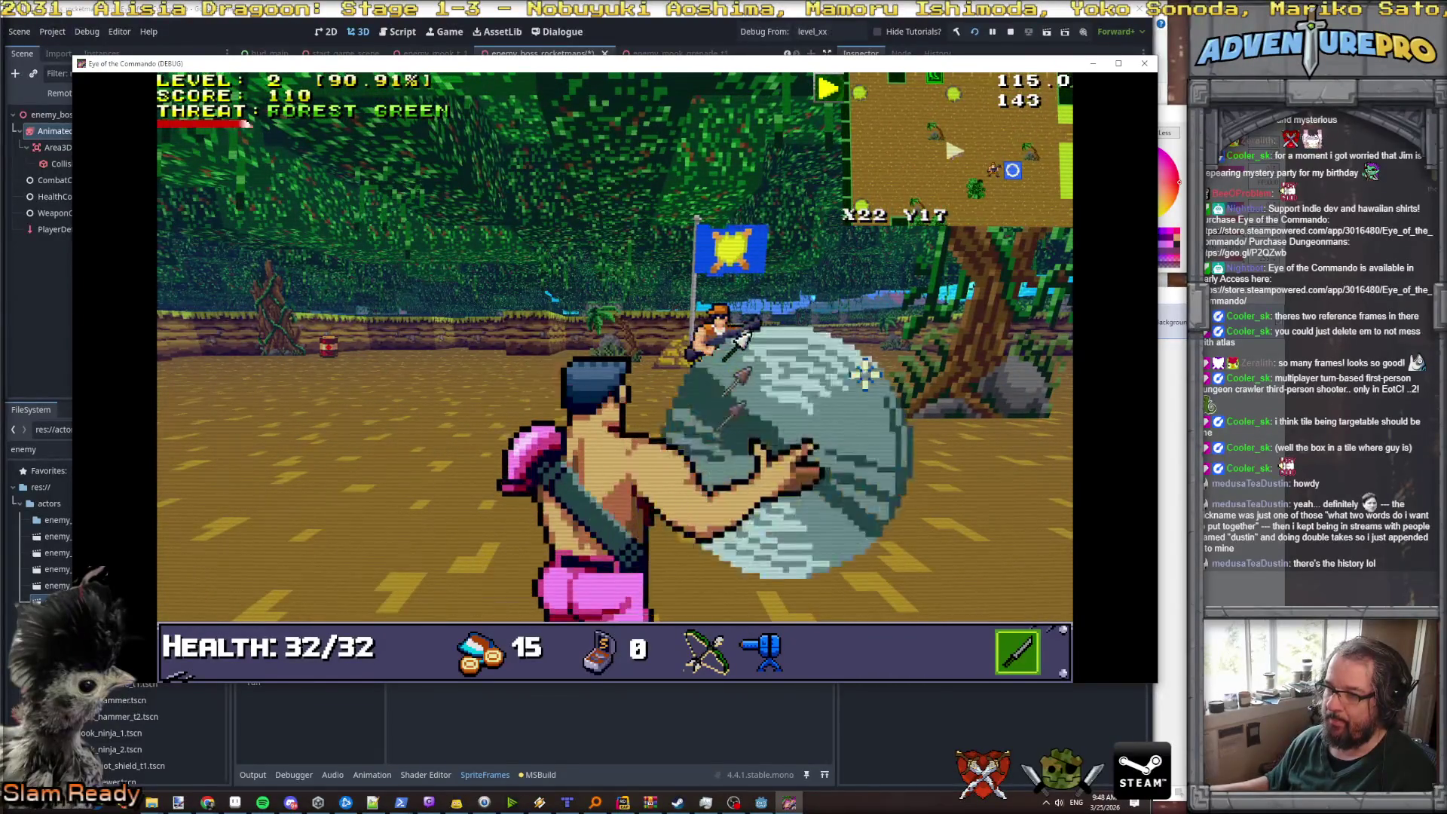
pyautogui.click(716, 320)
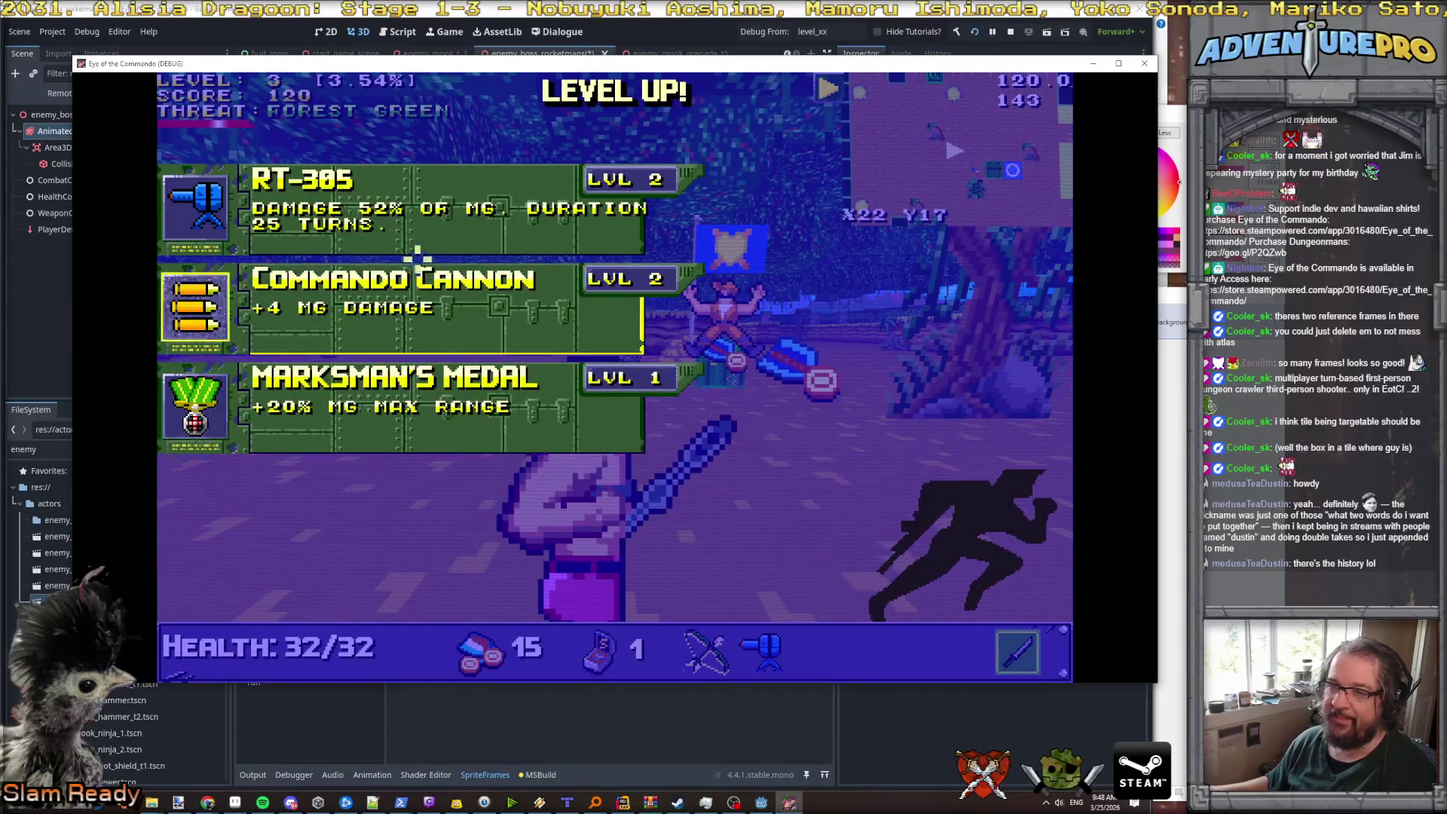
# - Pick the Commando Cannon upgrade and walk forward to collect Quartermaster's Magic and the ammo
pyautogui.click(424, 290)
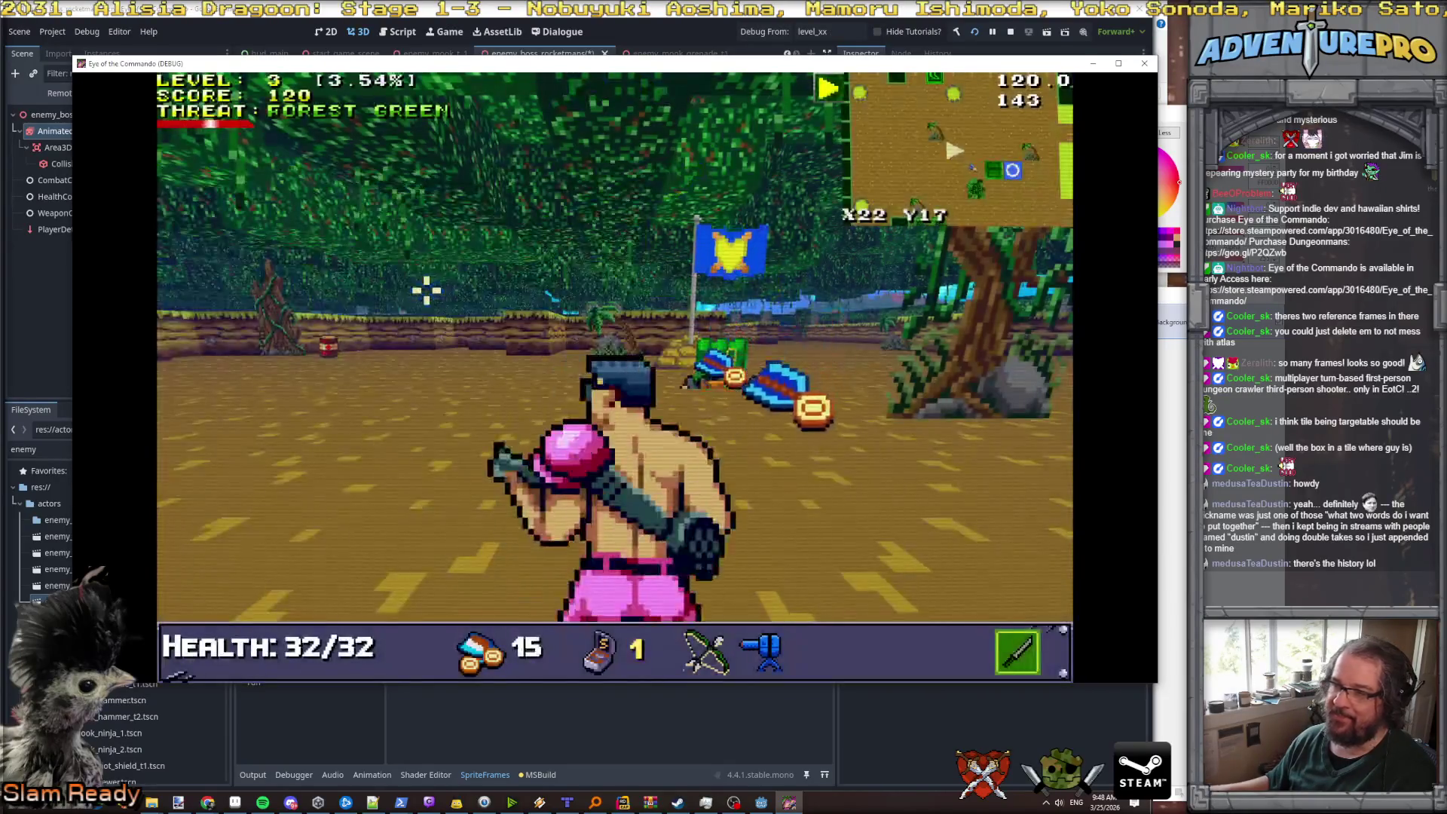
pyautogui.press('w')
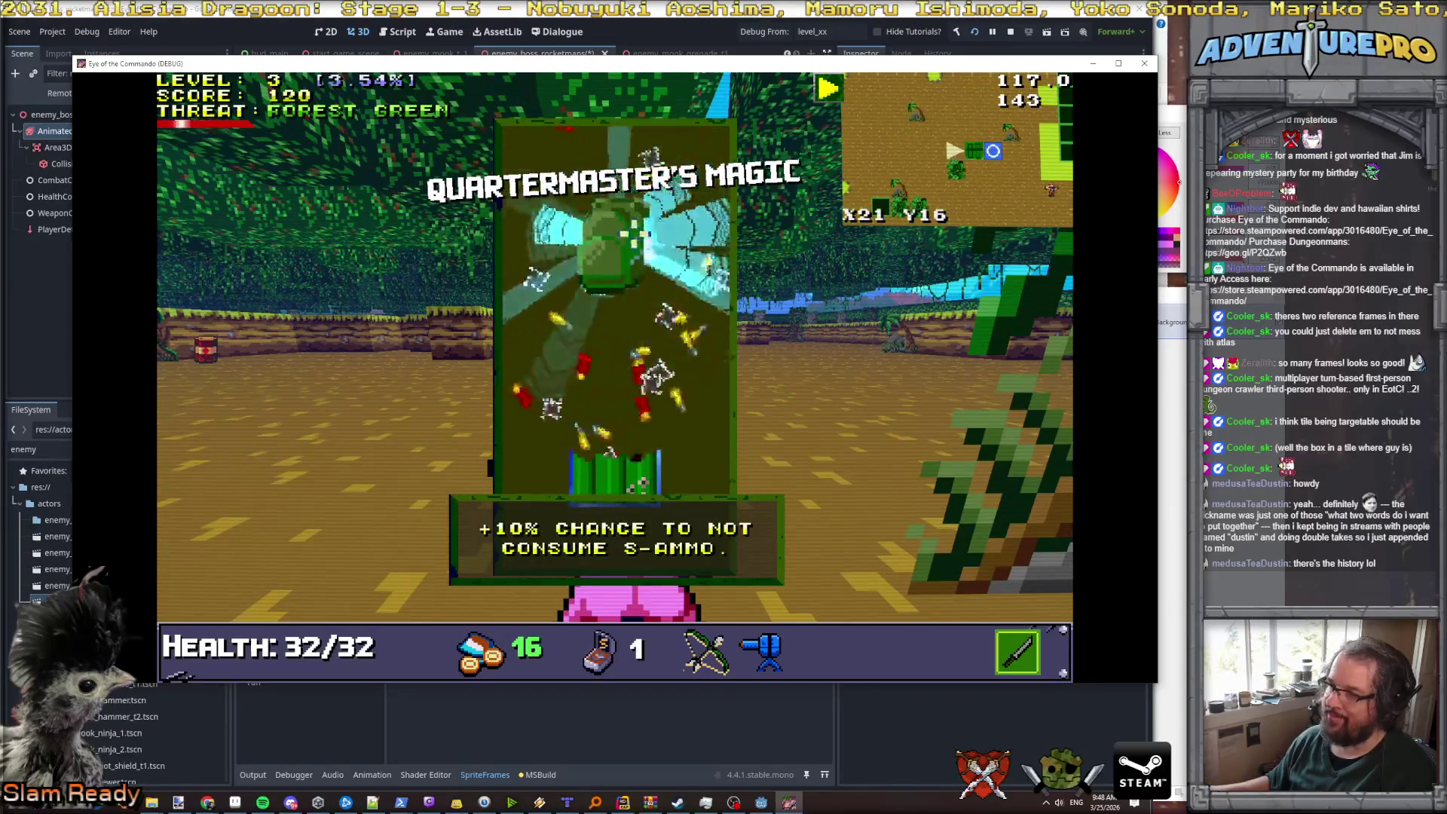
pyautogui.press('w')
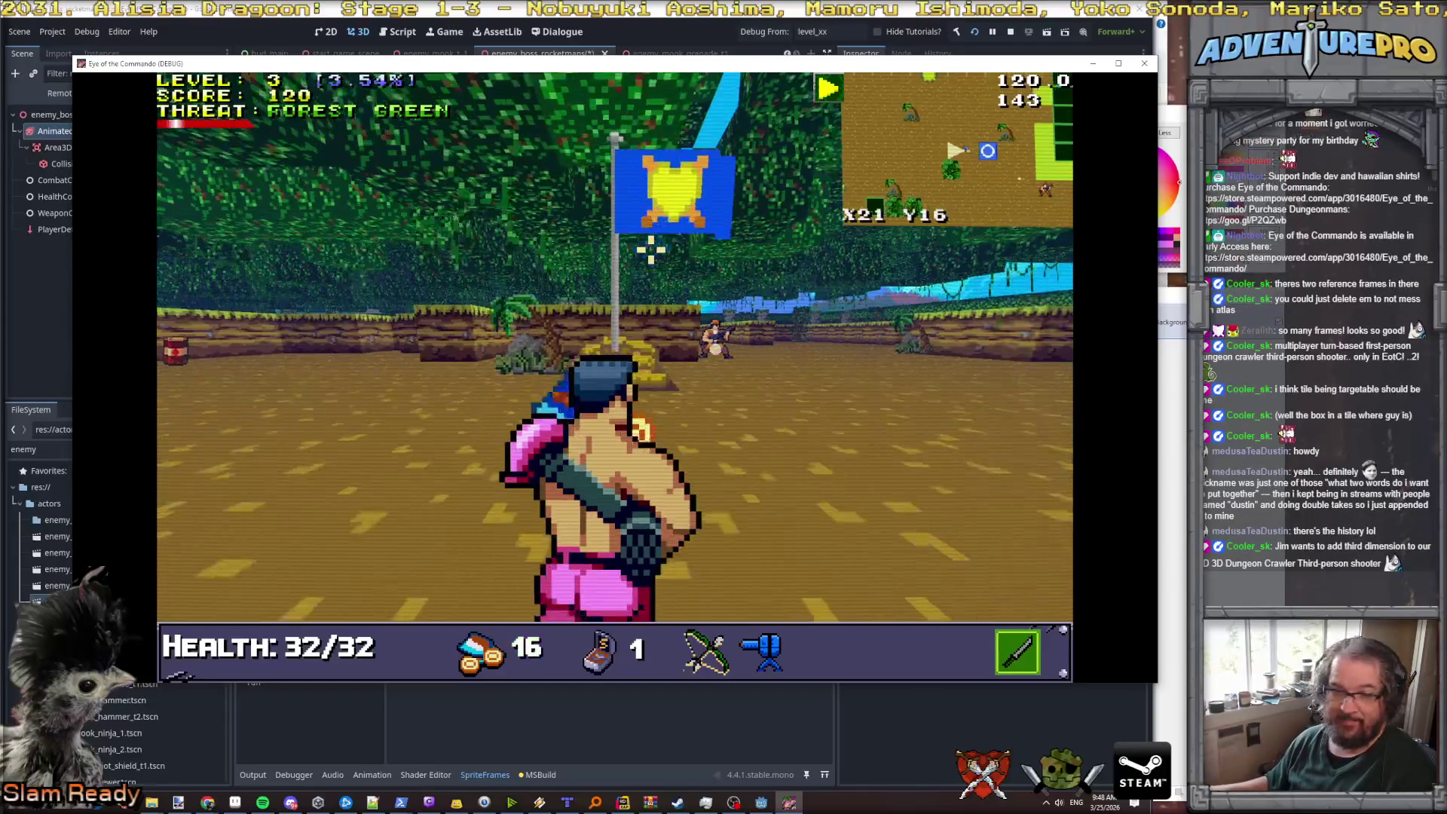
pyautogui.press('a')
pyautogui.press('a')
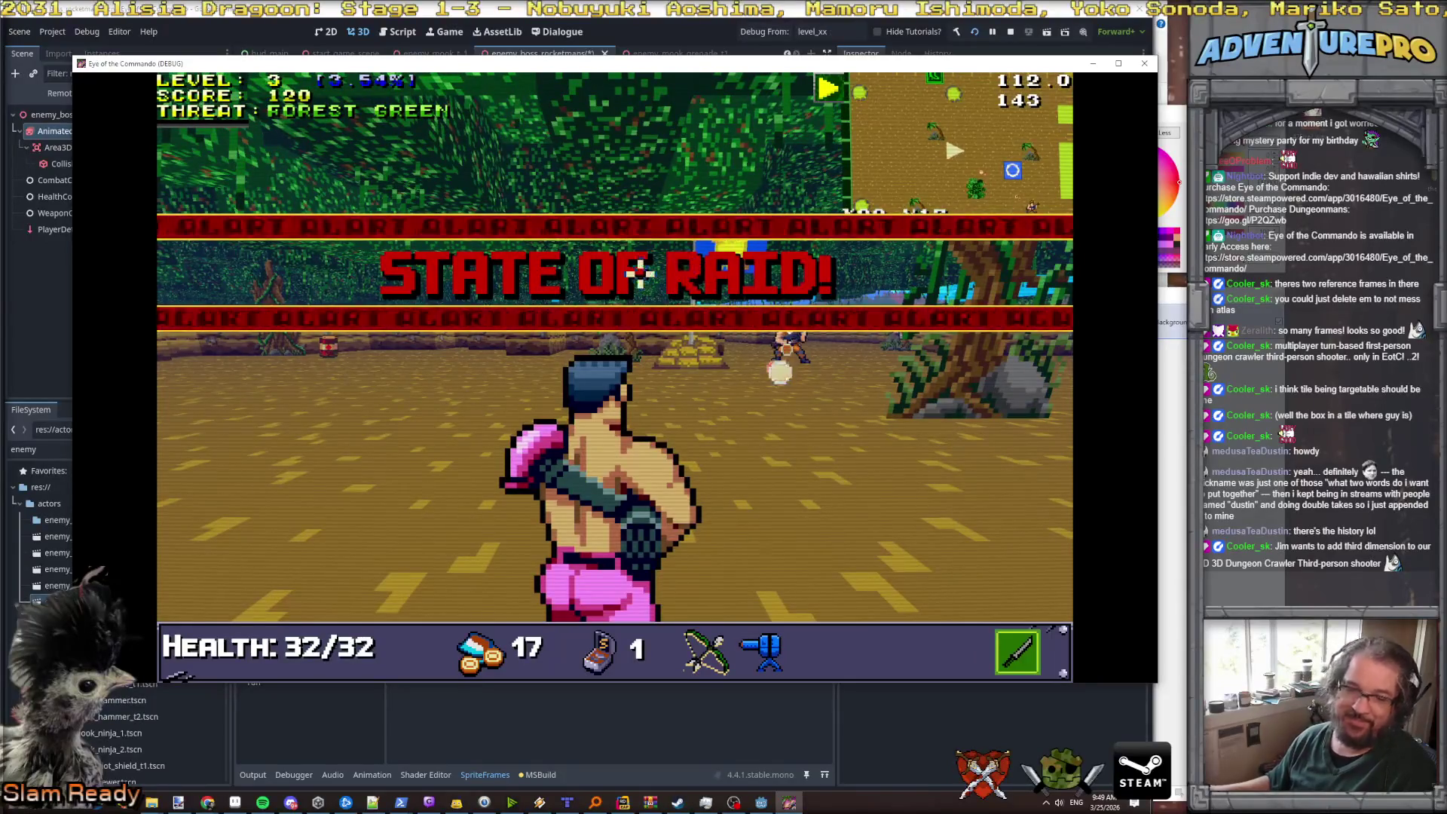
# - Turn toward the Nitro enemies, fire crossbow and gun shots, and raise the shield
pyautogui.press('e')
pyautogui.press('e')
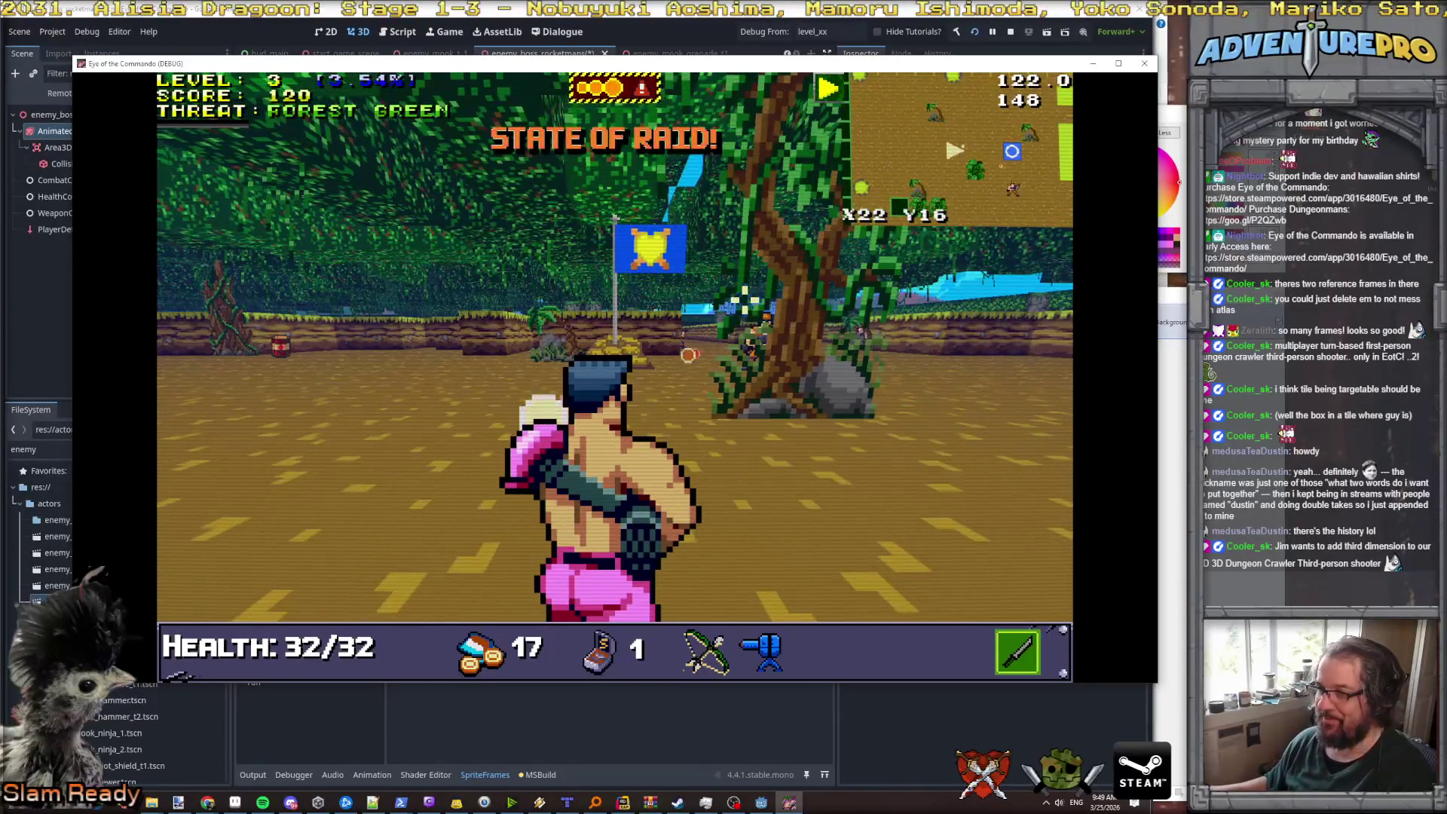
pyautogui.press('q')
pyautogui.press('w')
pyautogui.press('w')
pyautogui.press('space')
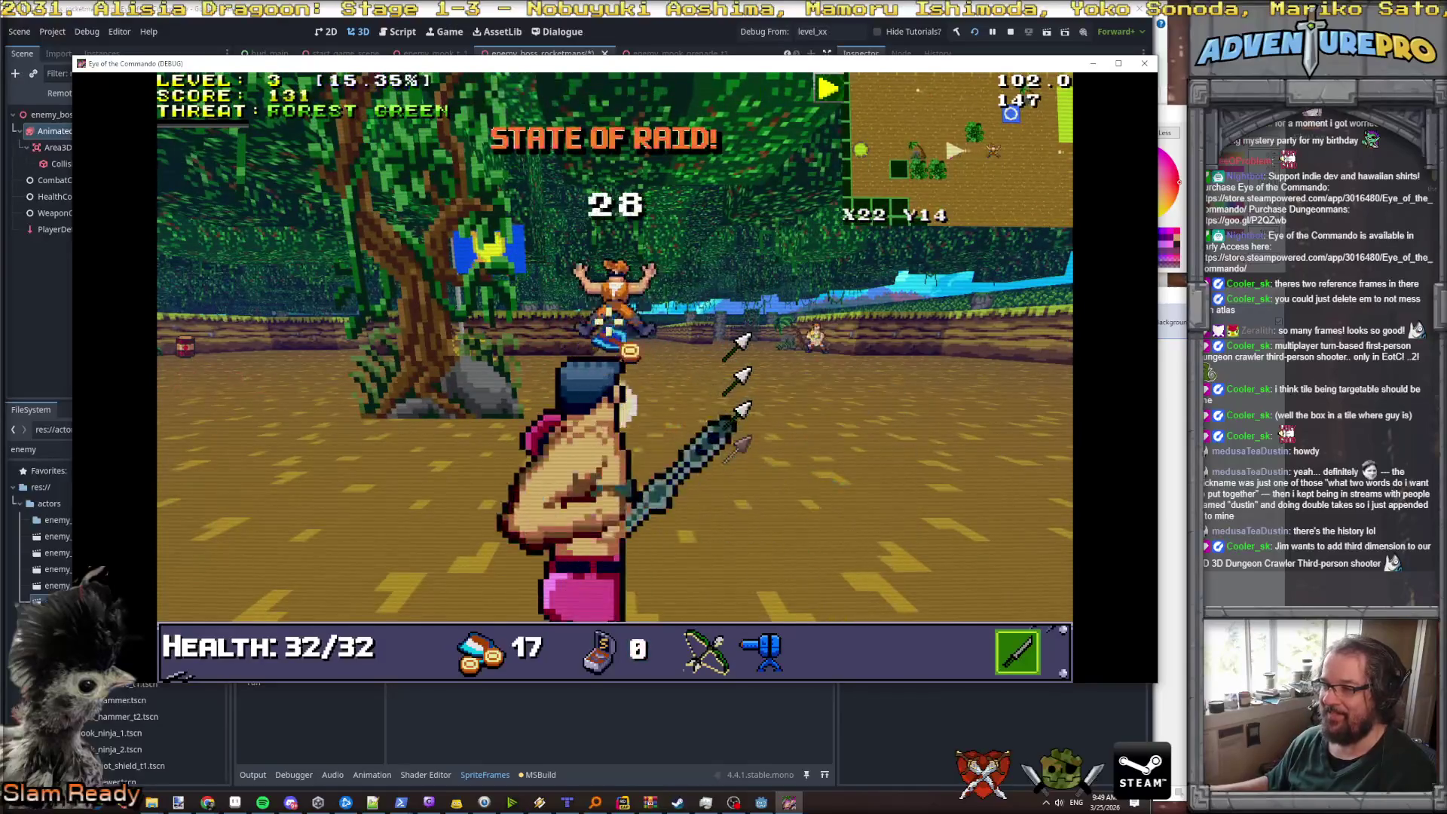
pyautogui.press('2')
pyautogui.press('e')
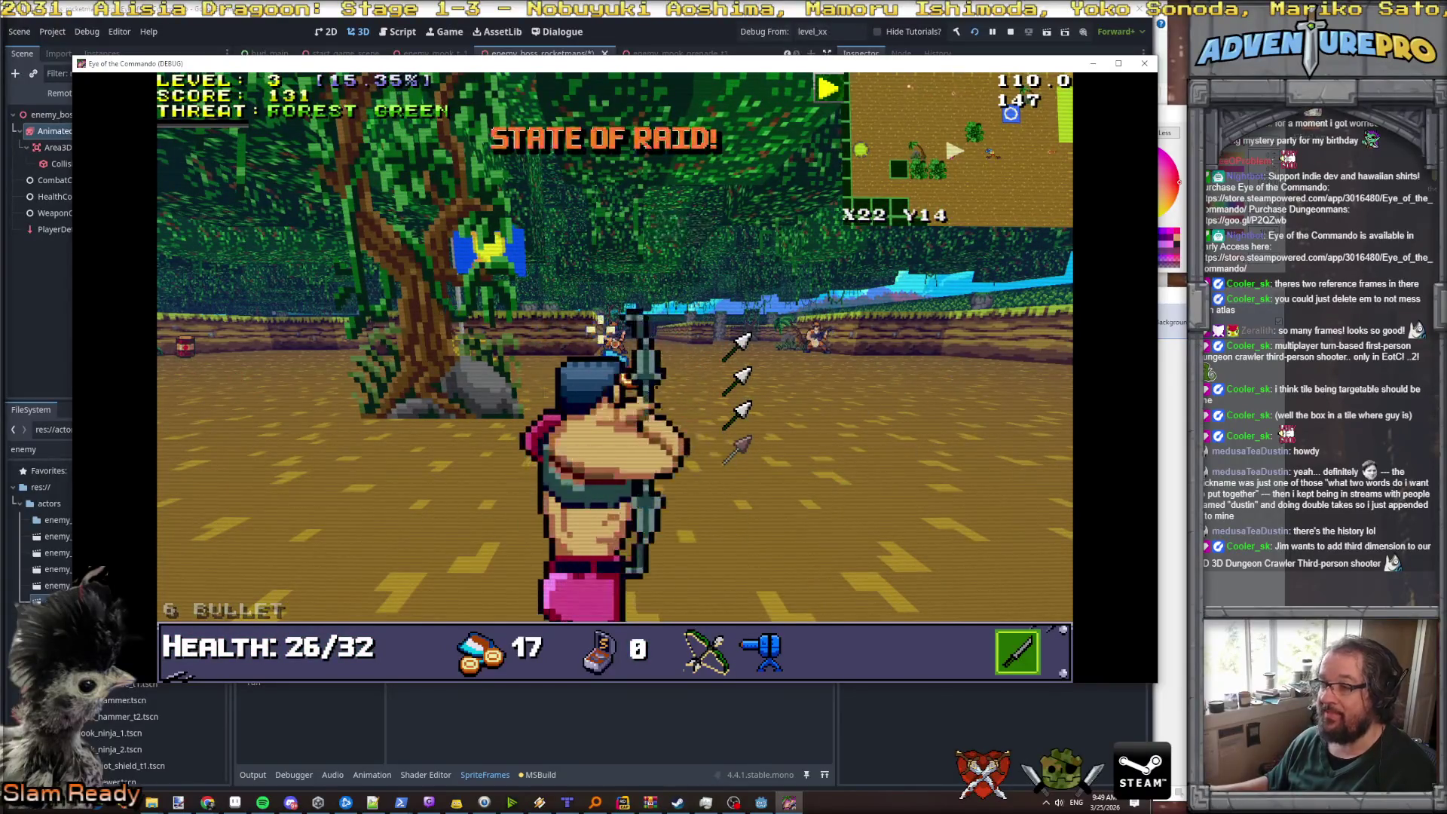
pyautogui.press('q')
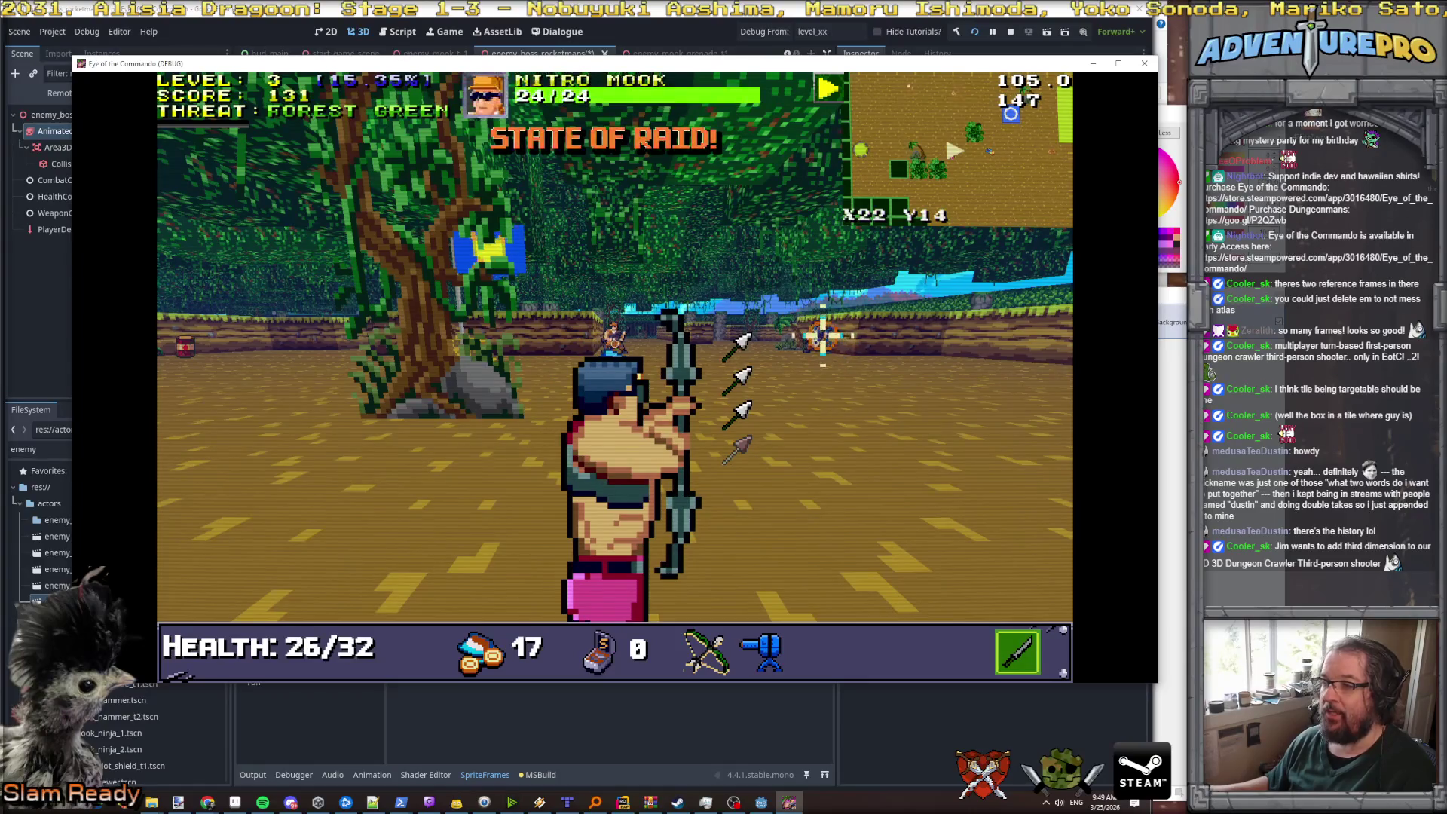
pyautogui.press('2')
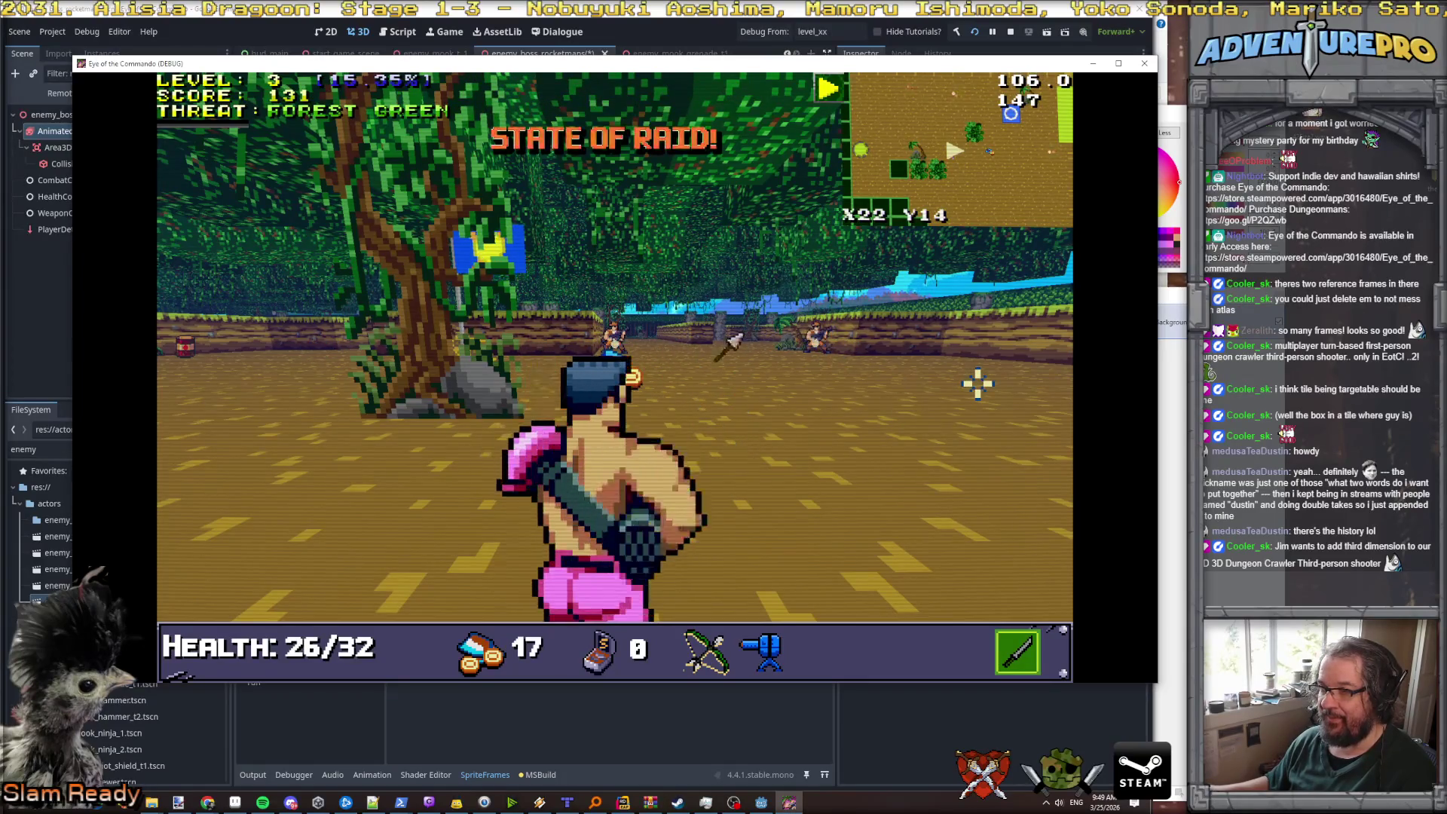
pyautogui.press('1')
pyautogui.press('e')
pyautogui.press('2')
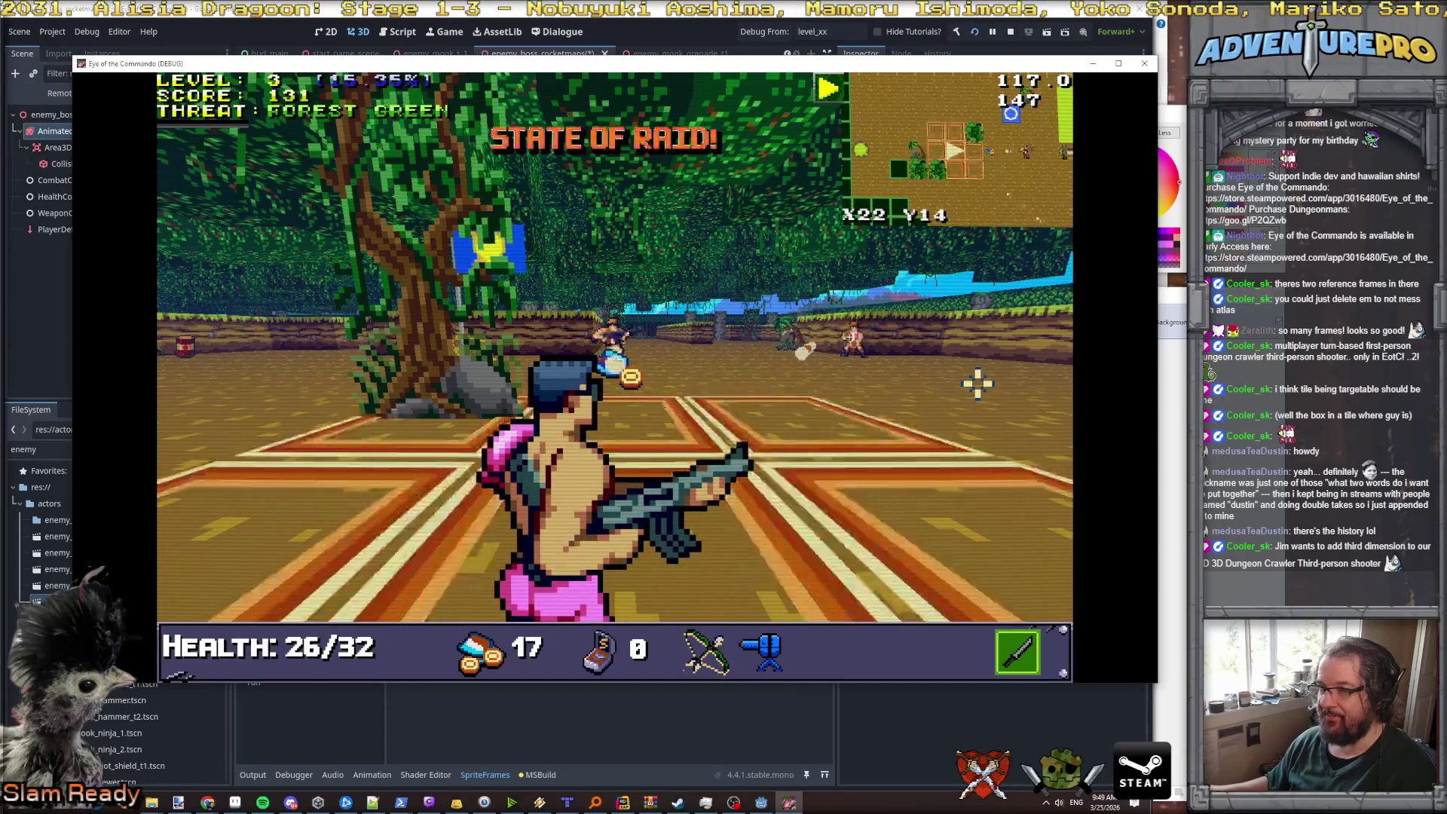
pyautogui.click(606, 301)
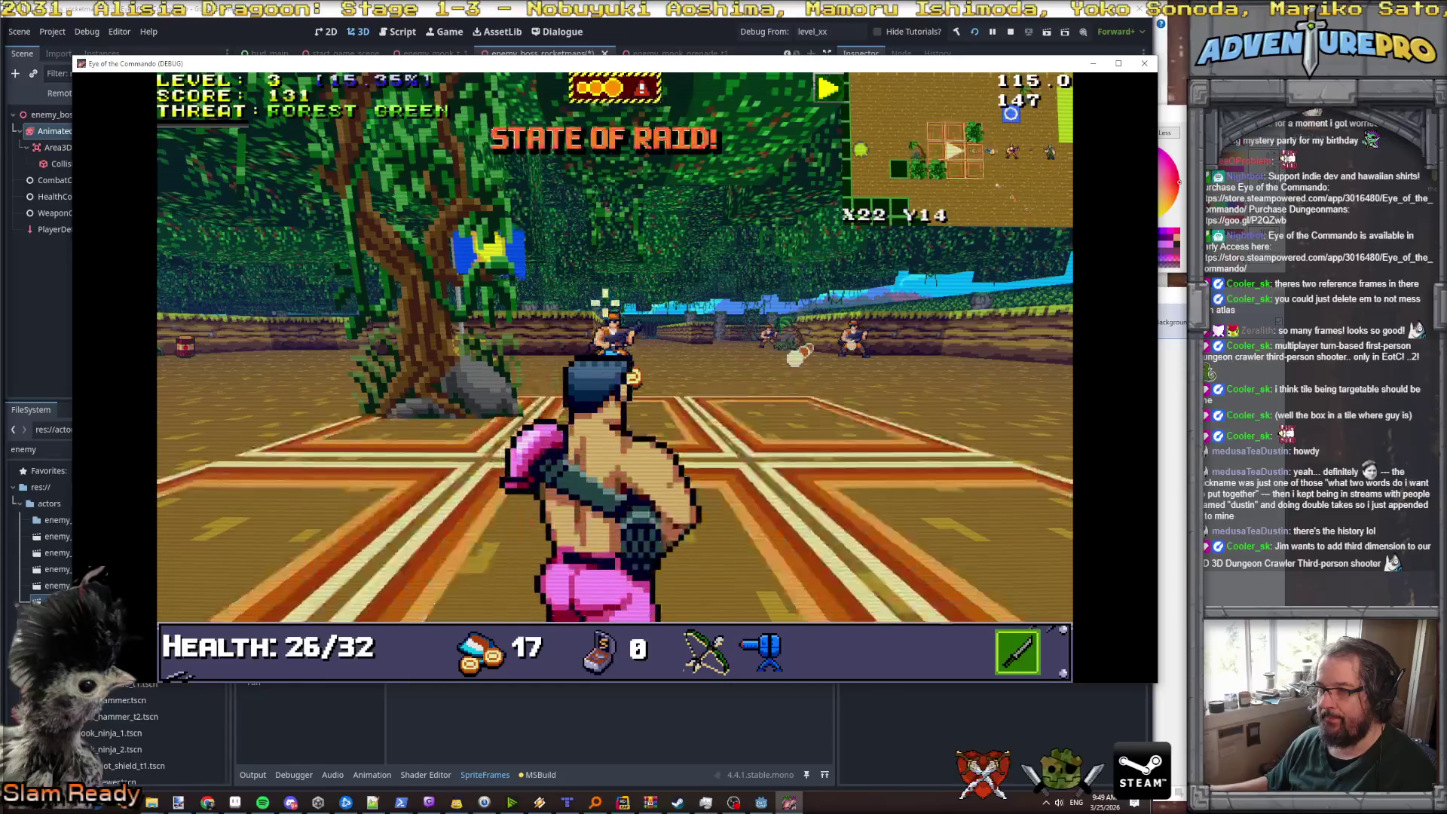
pyautogui.rightClick(678, 265)
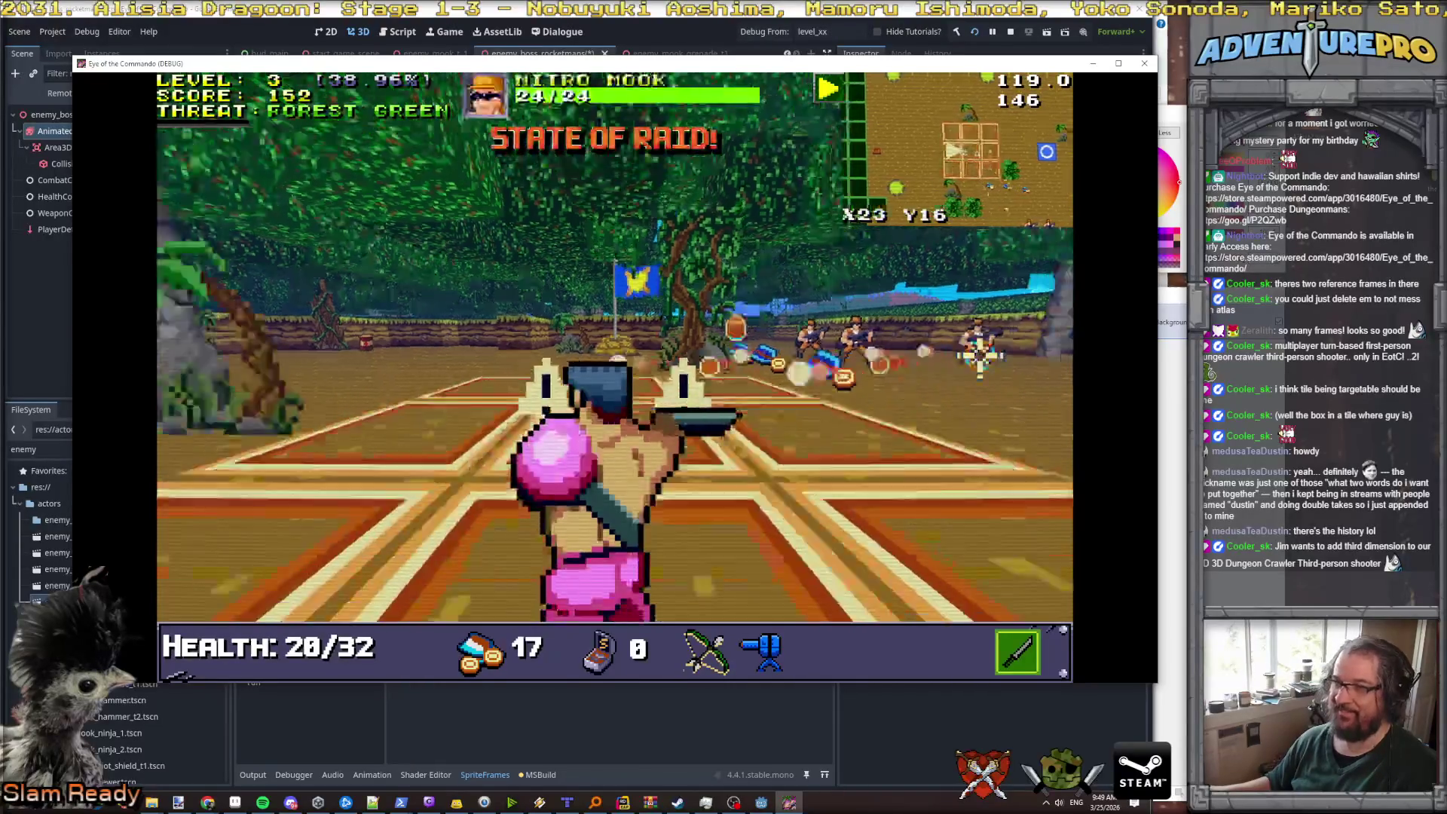
# - Finish off the Nitro Tosser, then back away while firing at the Nitro Mook
pyautogui.press('w')
pyautogui.press('w')
pyautogui.press('w')
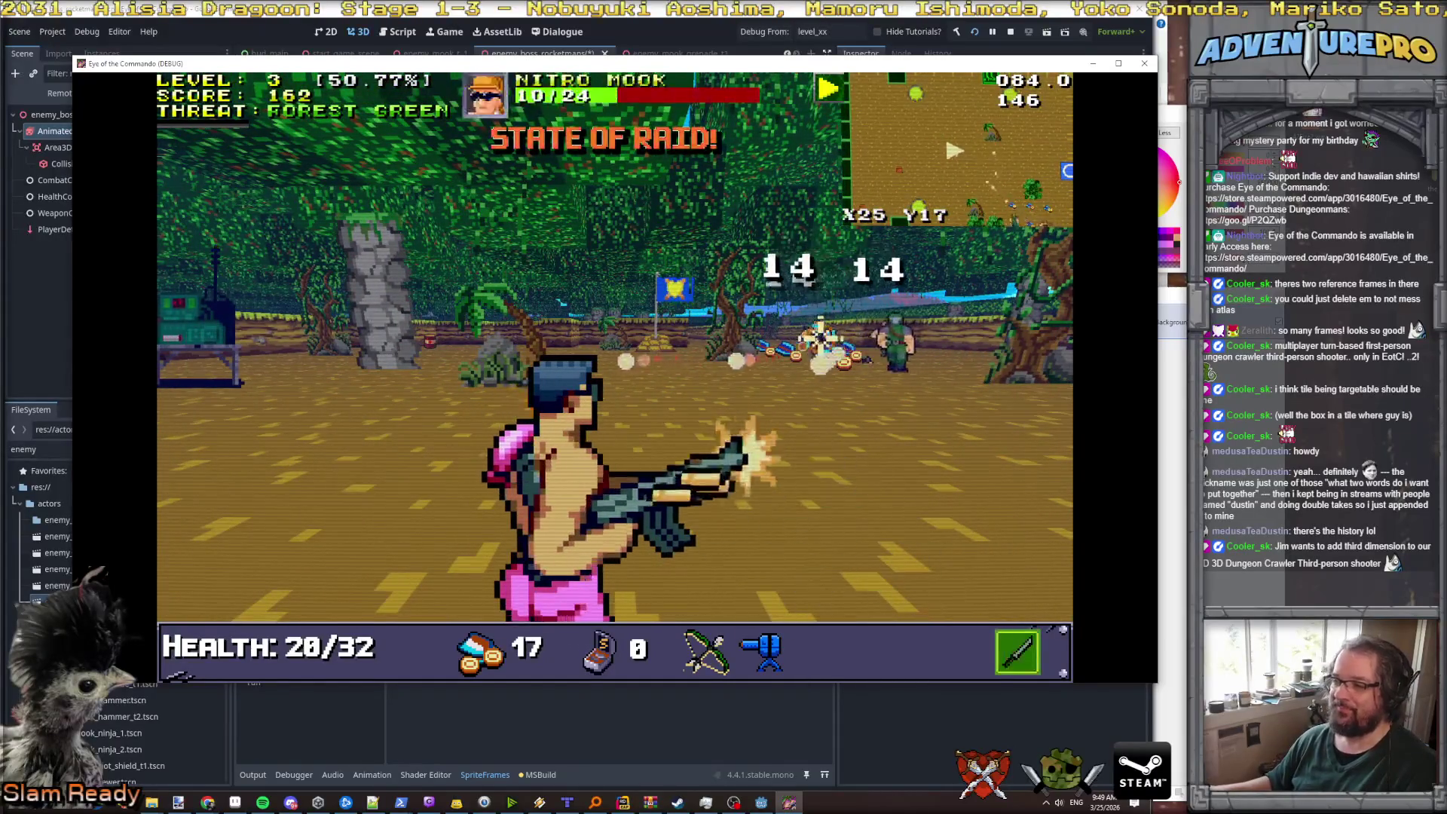
pyautogui.press('s')
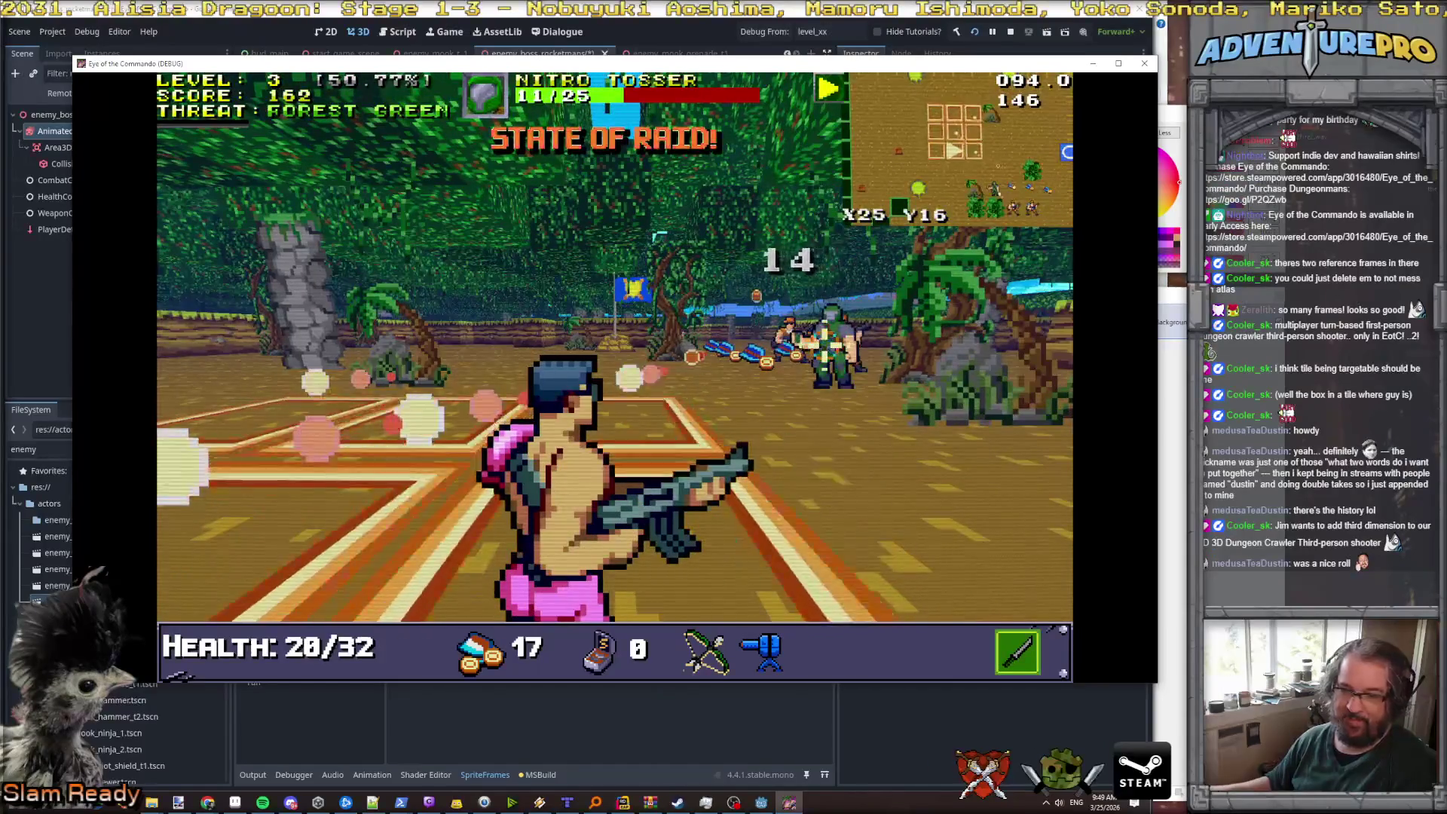
pyautogui.press('s')
pyautogui.press('s')
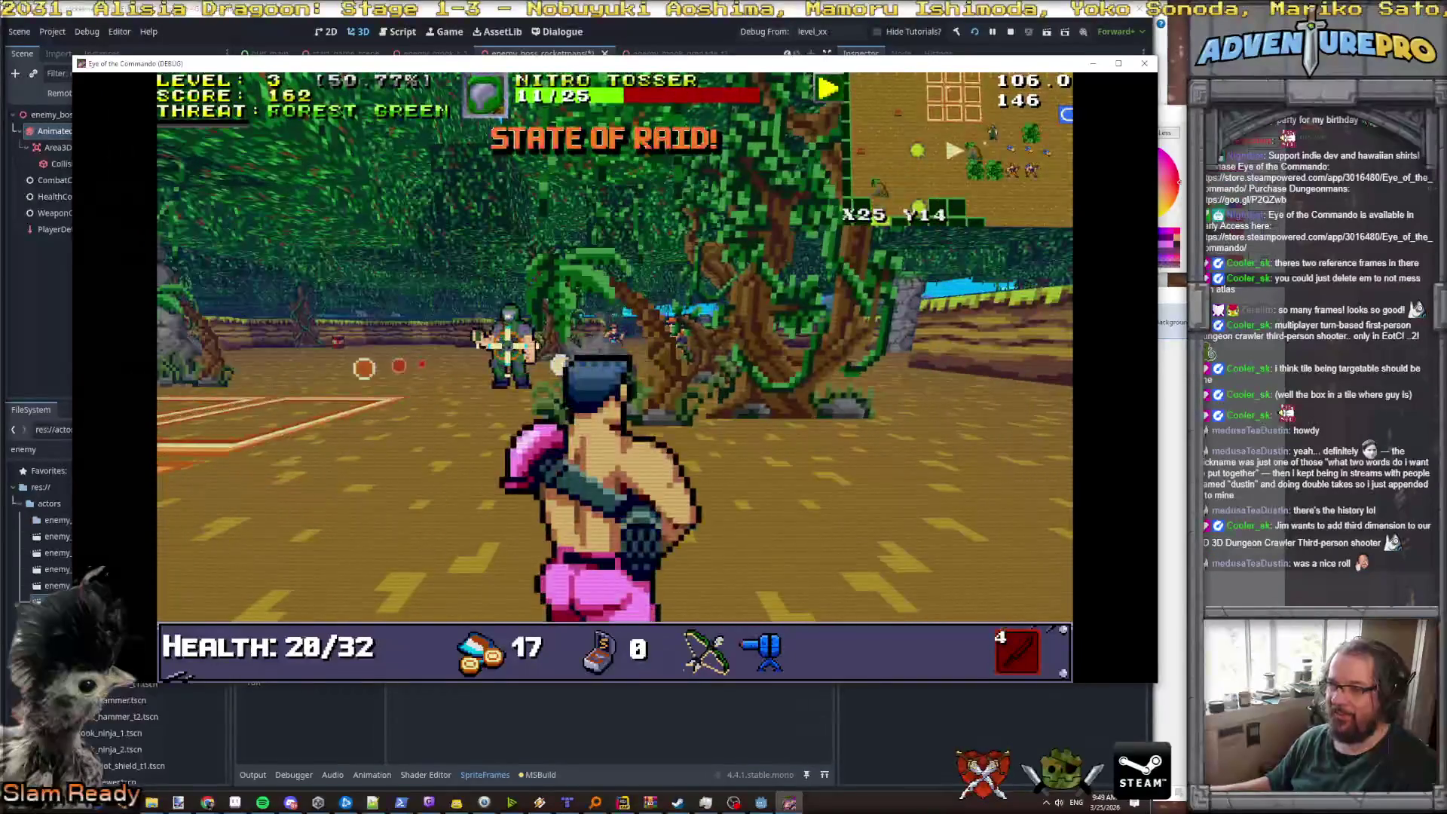
pyautogui.press('s')
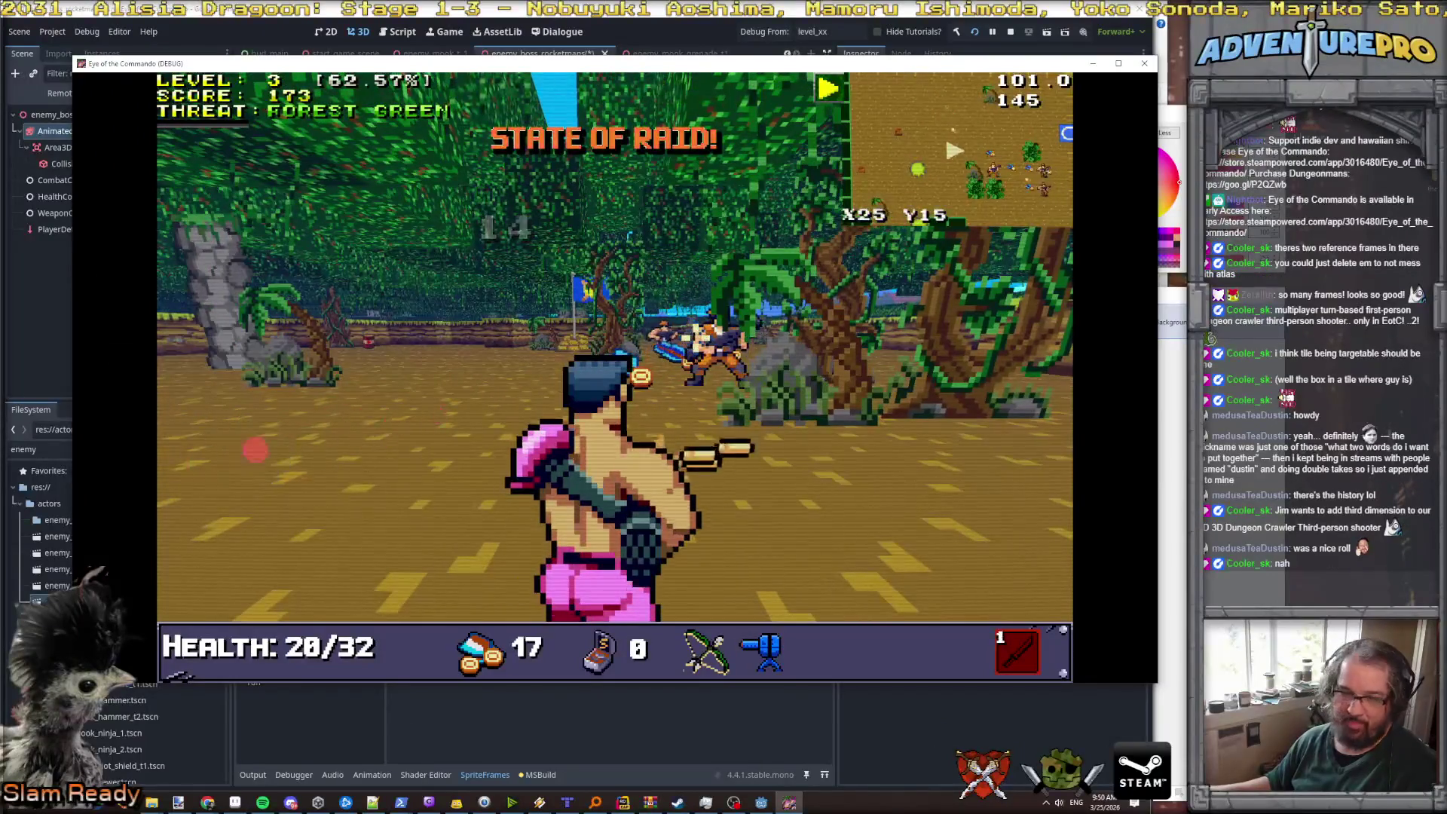
pyautogui.press('s')
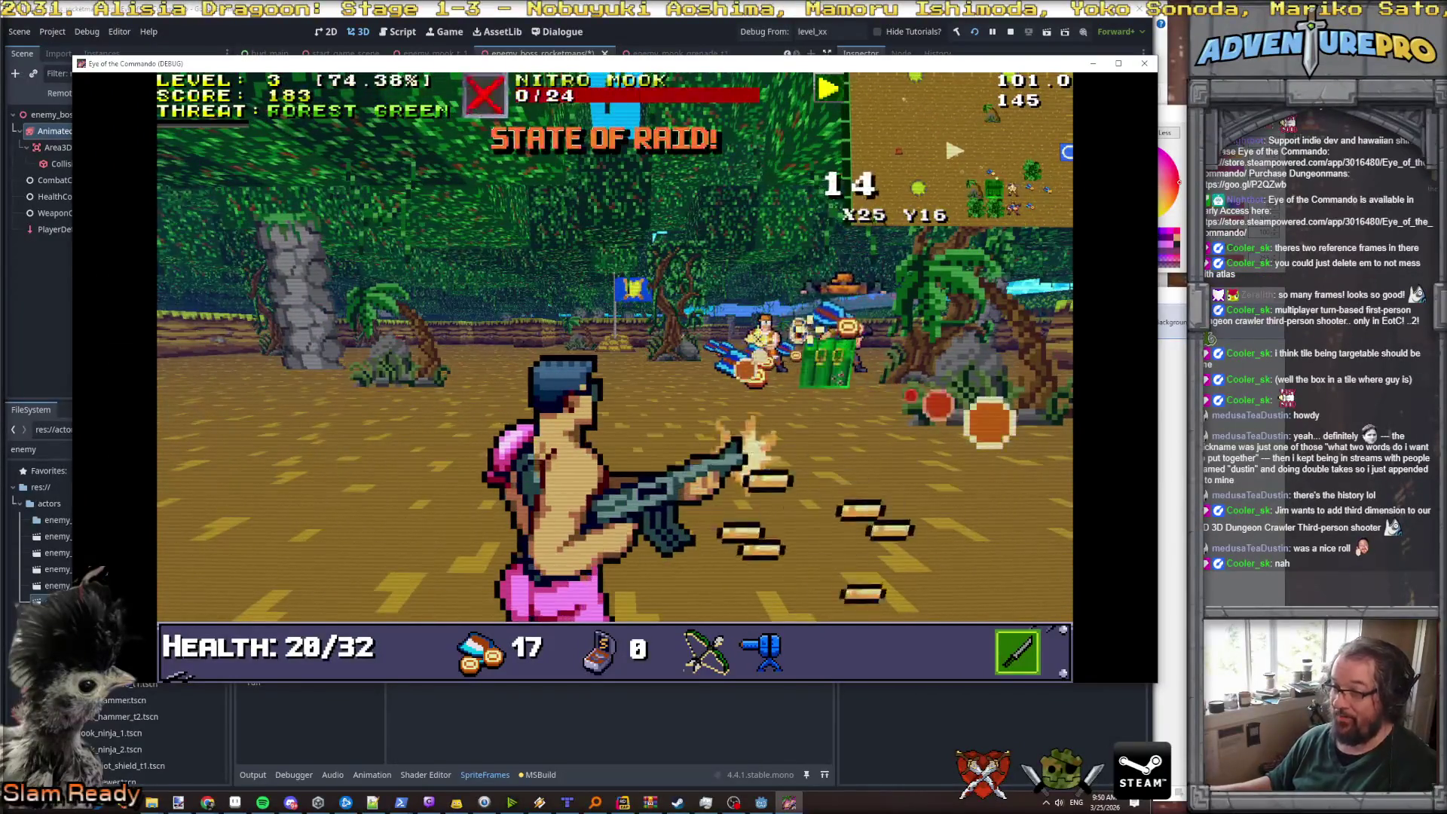
pyautogui.press('s')
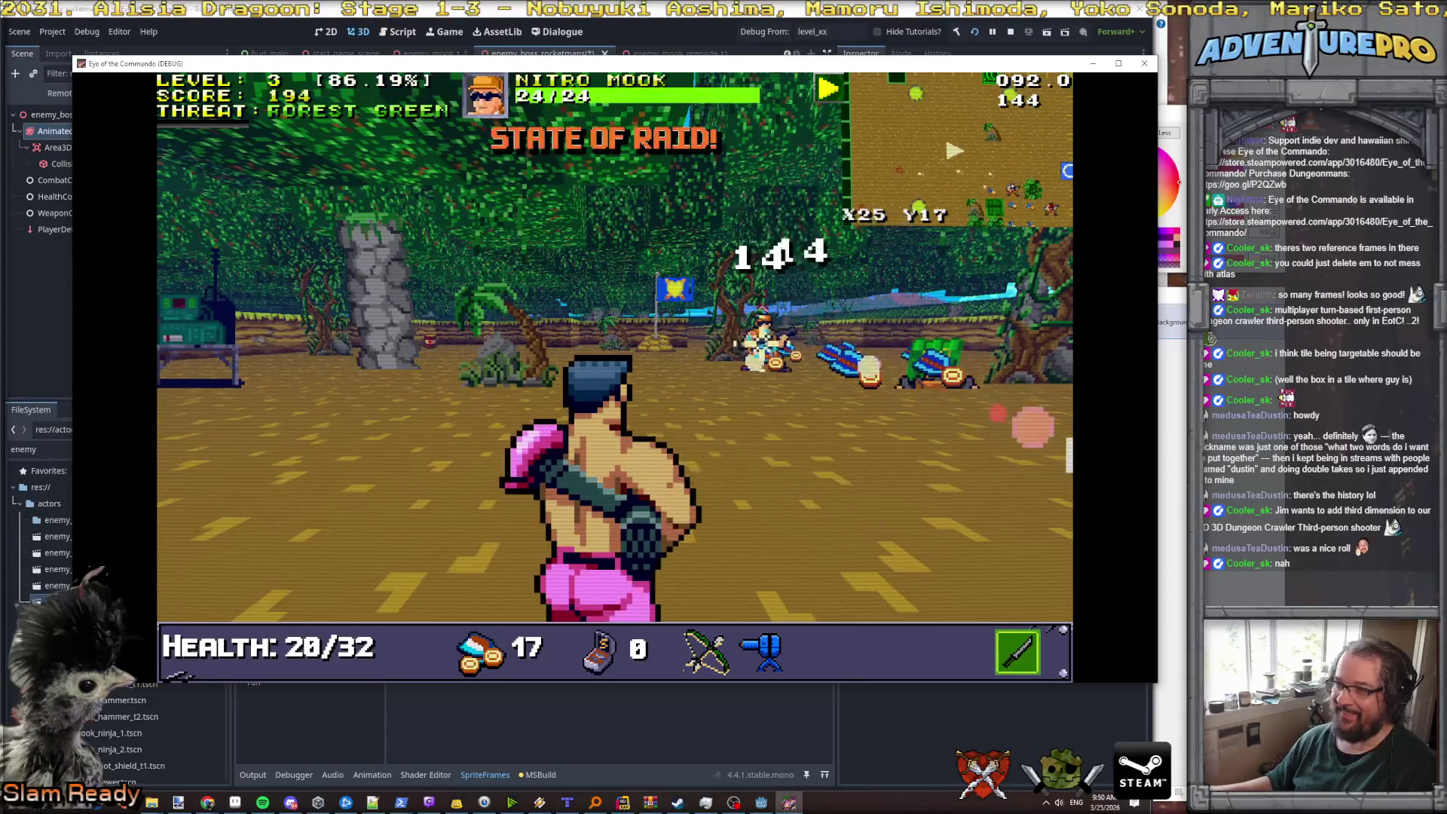
pyautogui.press('space')
pyautogui.press('s')
pyautogui.press('space')
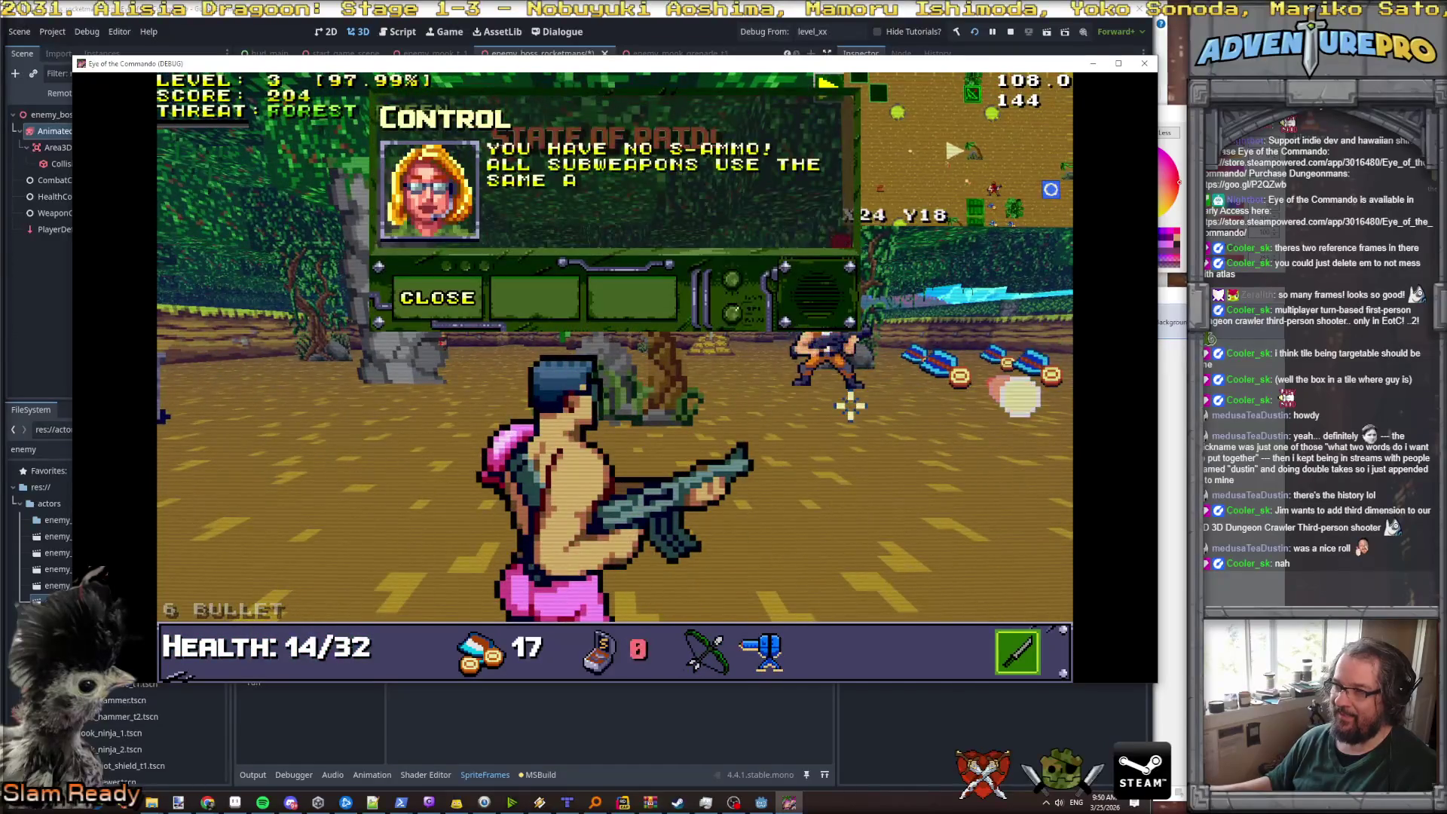
# - Shoot the Nitro Mook twice and take the BUCKBLASTER 78 upgrade at level-up
pyautogui.click(486, 316)
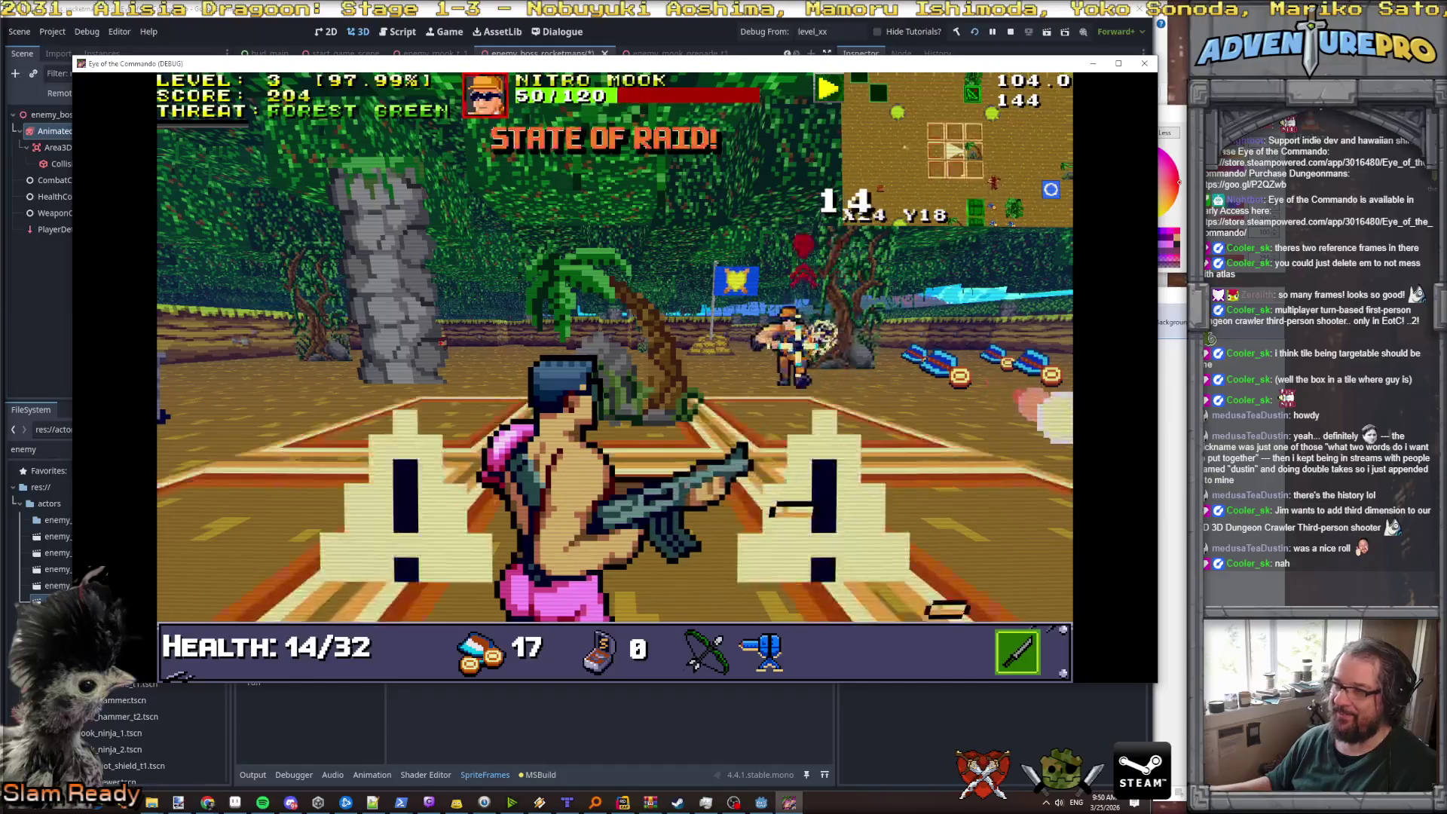
pyautogui.click(758, 354)
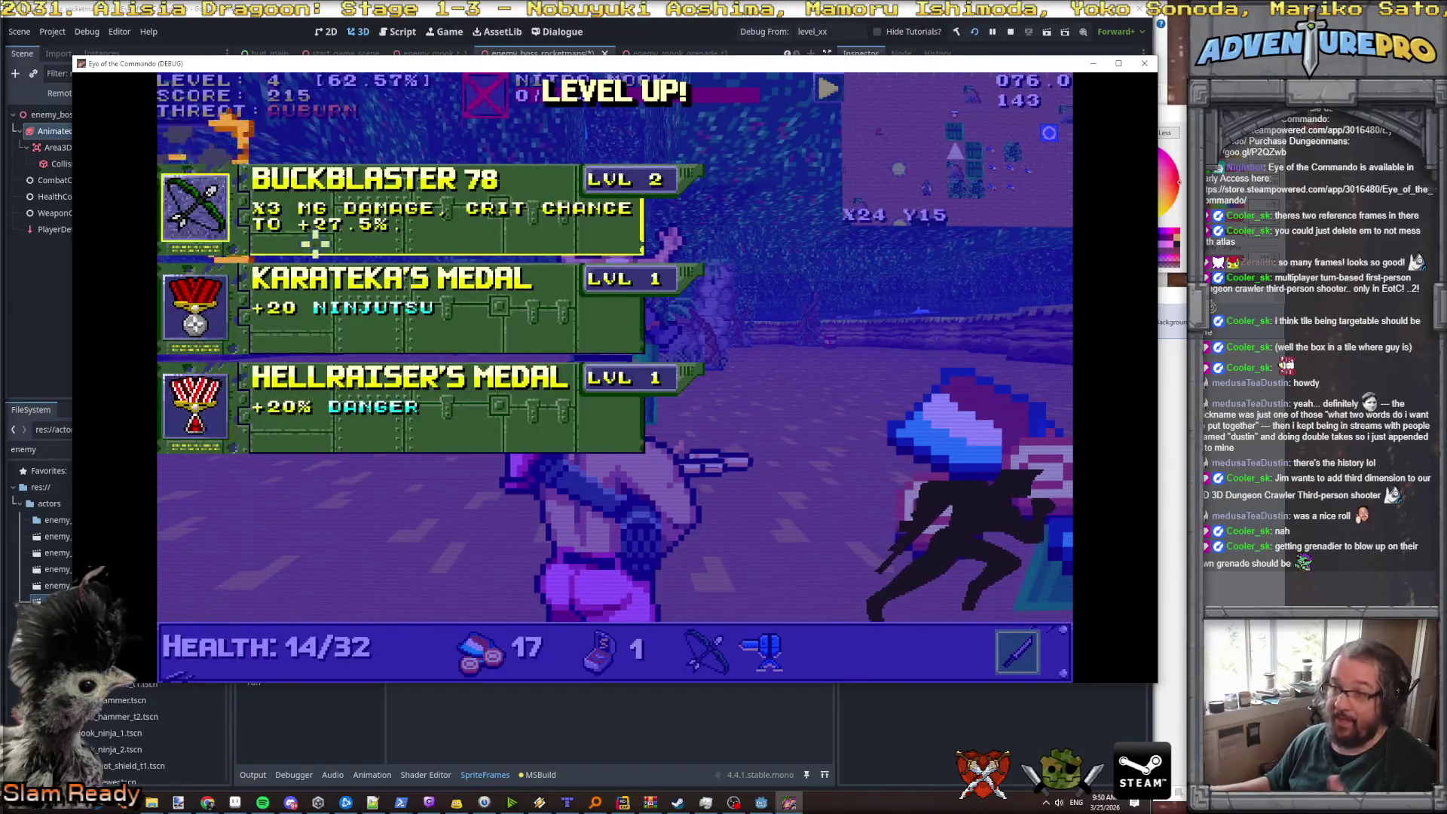
pyautogui.click(322, 219)
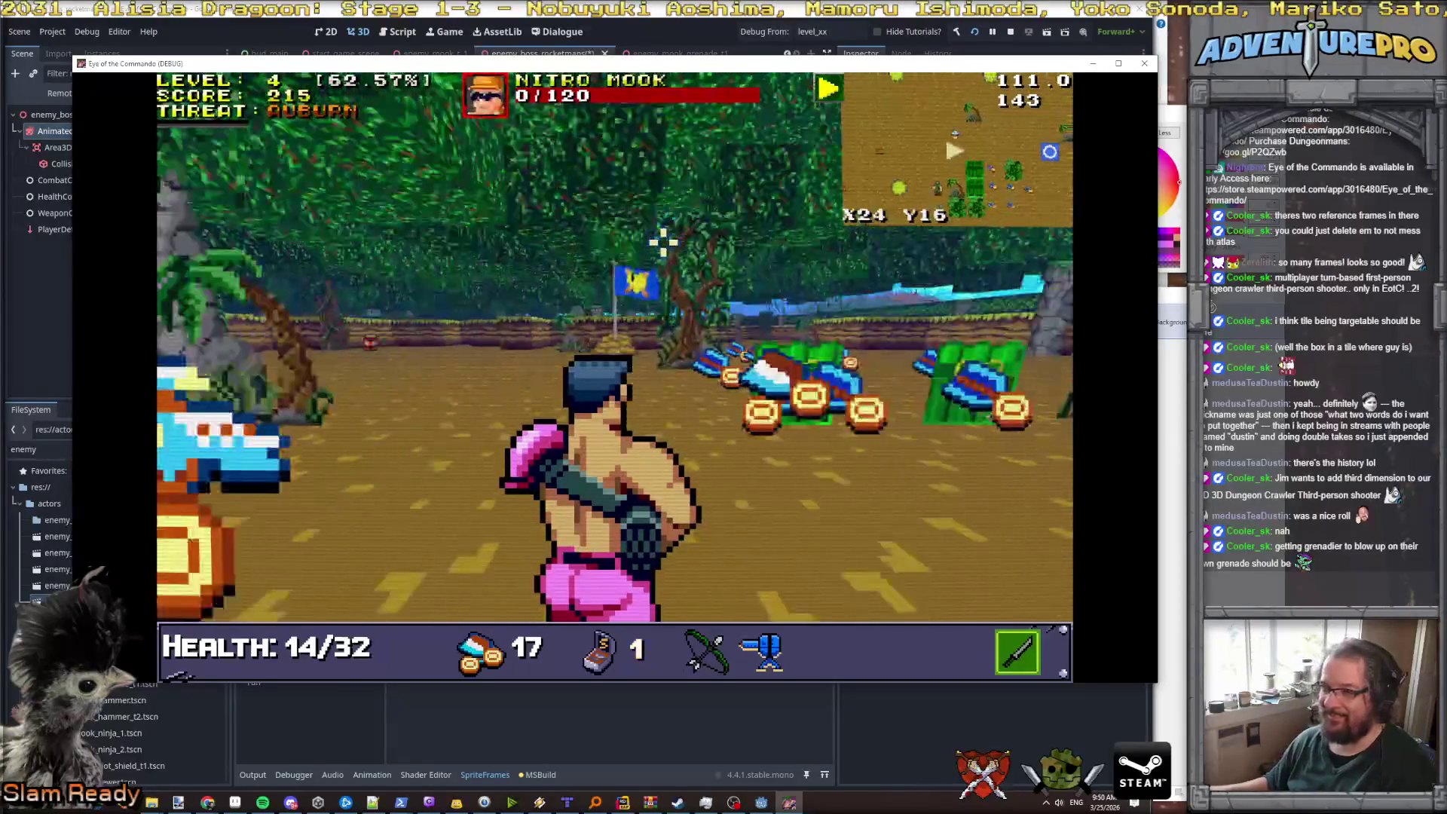
# - Dismiss the Eagle of Freedom message and keep moving until Game Over at score 215
pyautogui.press('w')
pyautogui.press('w')
pyautogui.click(449, 294)
pyautogui.press('s')
pyautogui.press('s')
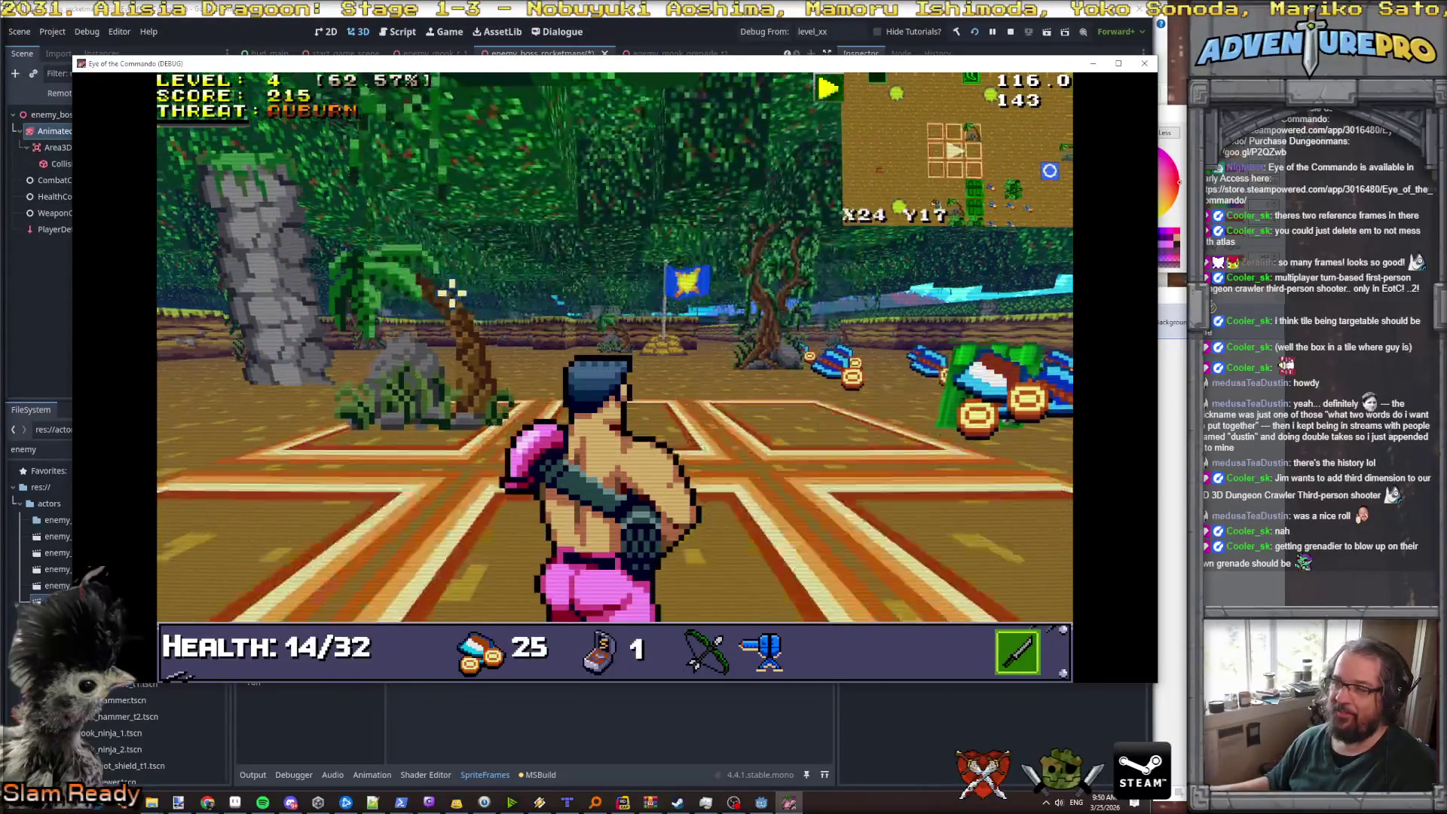
pyautogui.press('e')
pyautogui.press('w')
pyautogui.press('w')
pyautogui.press('w')
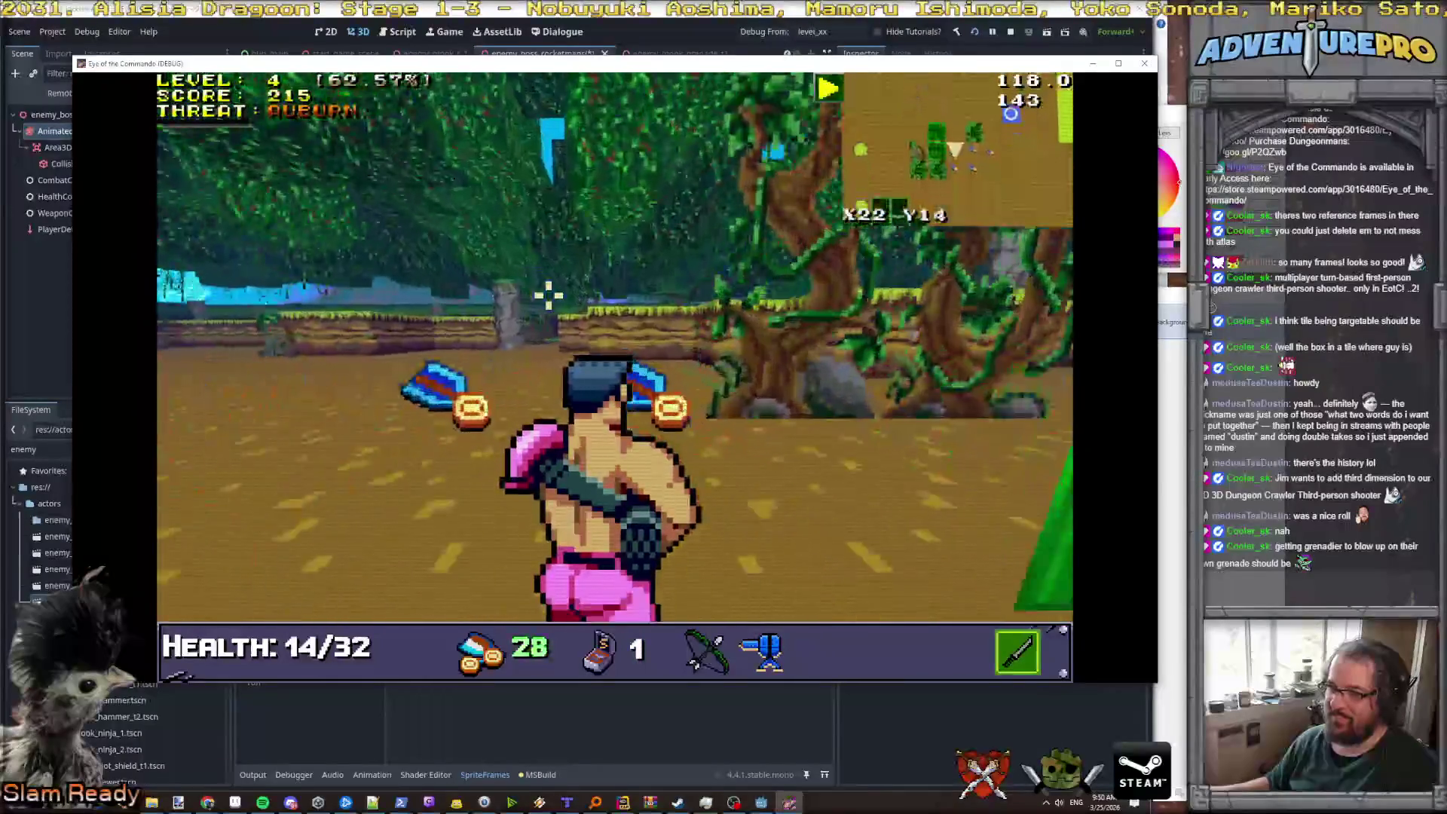
pyautogui.press('d')
pyautogui.press('d')
pyautogui.press('e')
pyautogui.press('w')
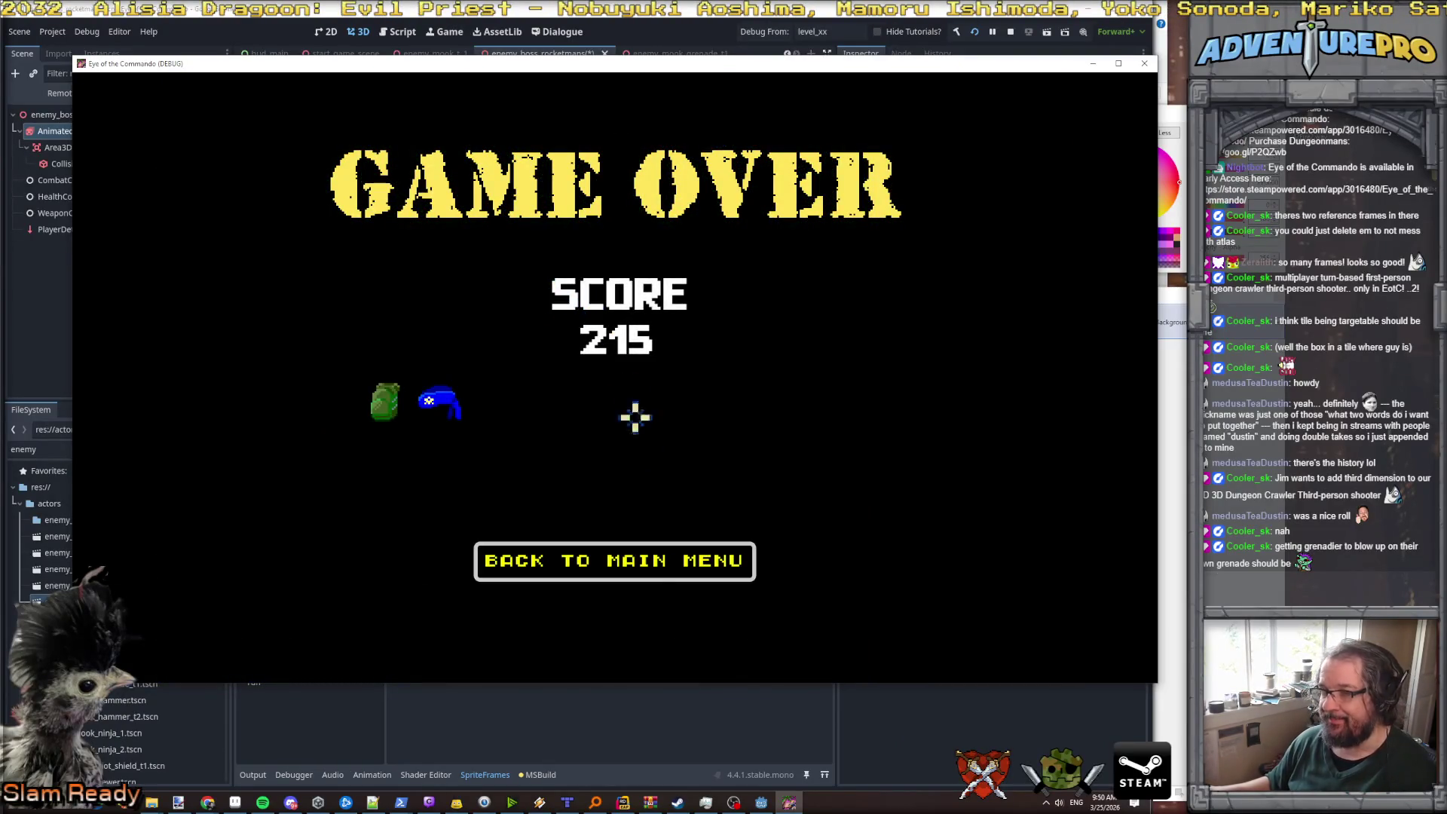
# - Return to the main menu from Game Over and skip the early-access notice to the title screen
pyautogui.click(601, 562)
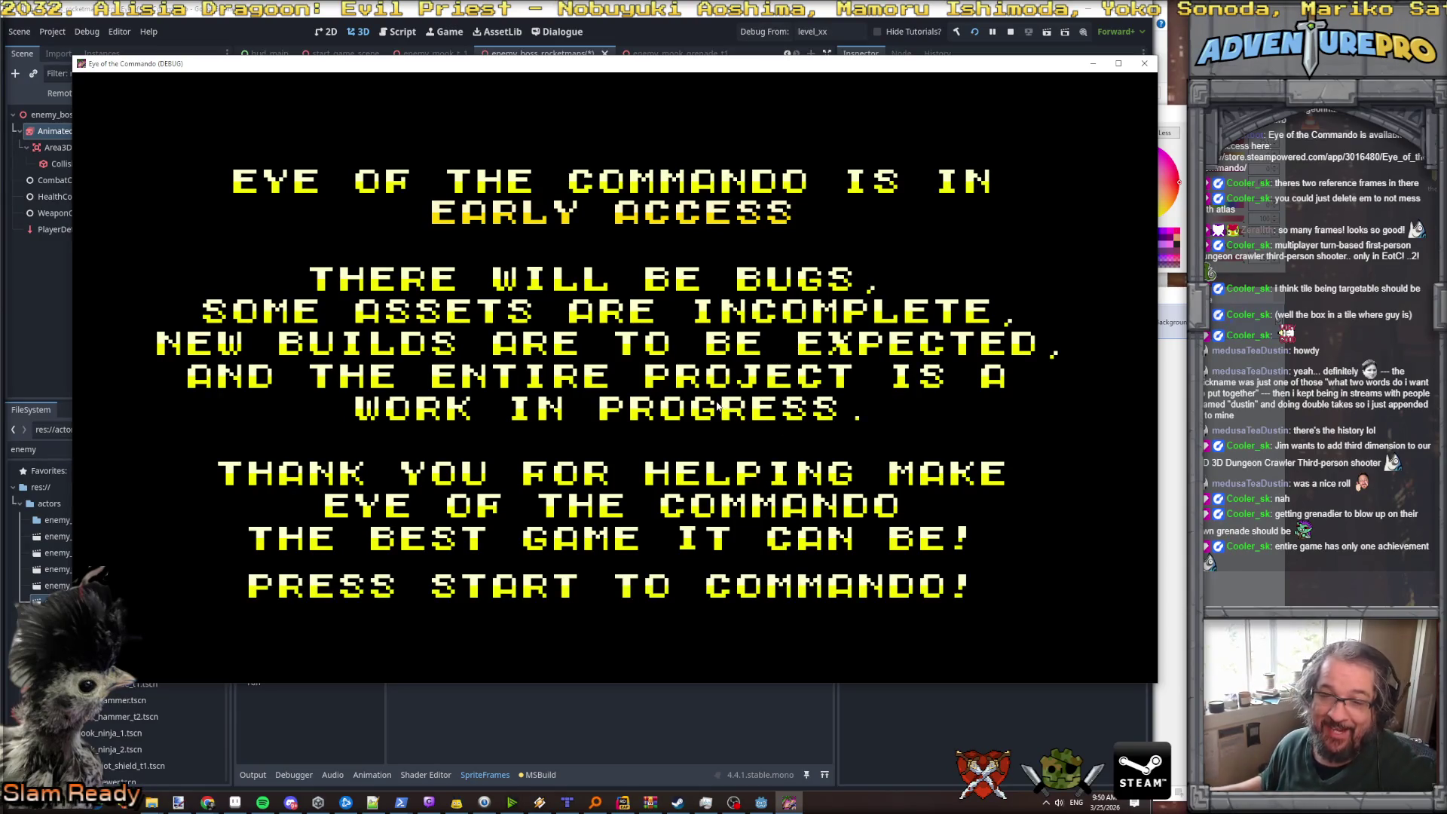
pyautogui.press('Return')
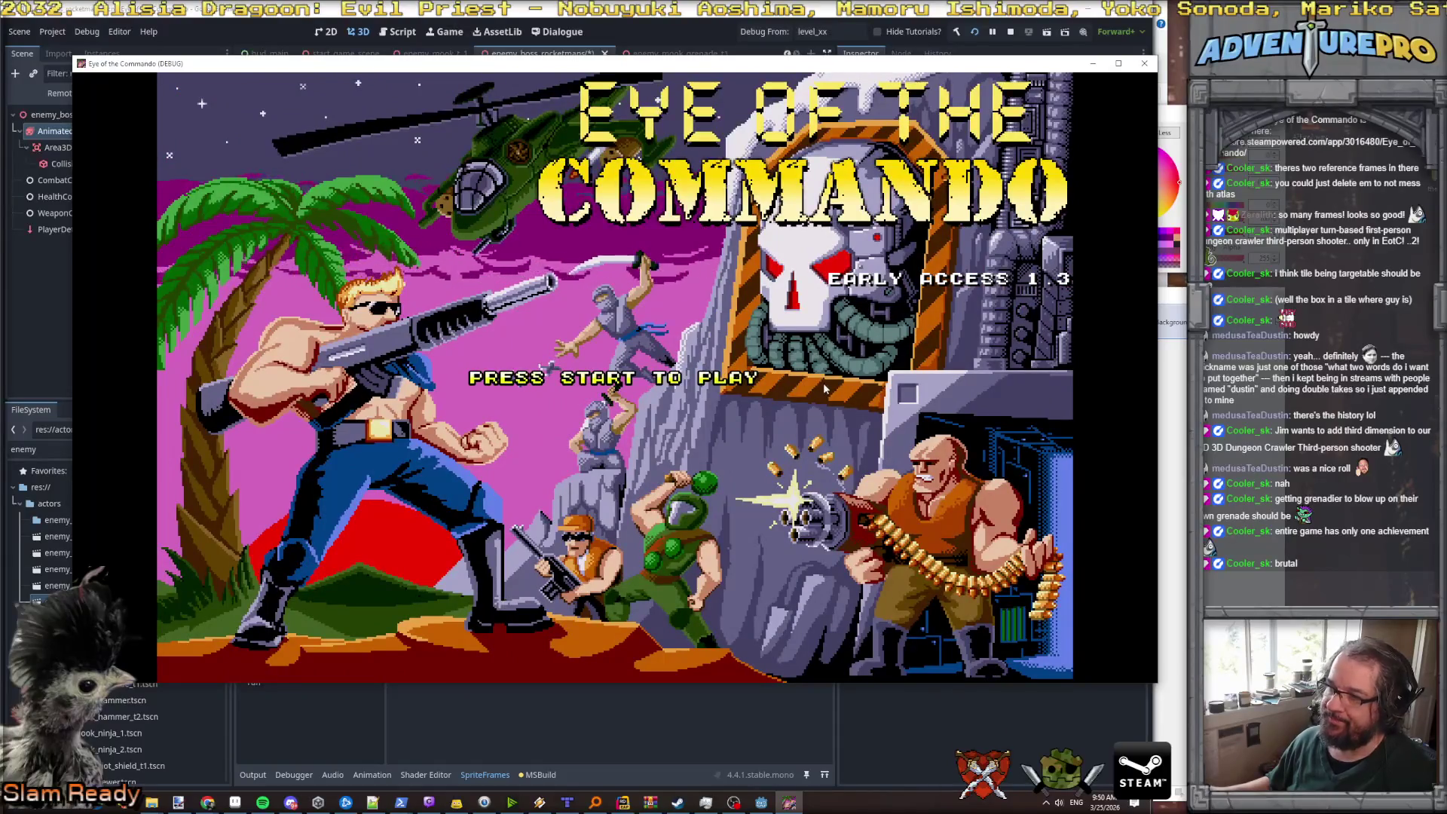
# - Close the running game and review the idle_lockon, enter_lockon and enter_jump animations
pyautogui.click(1146, 64)
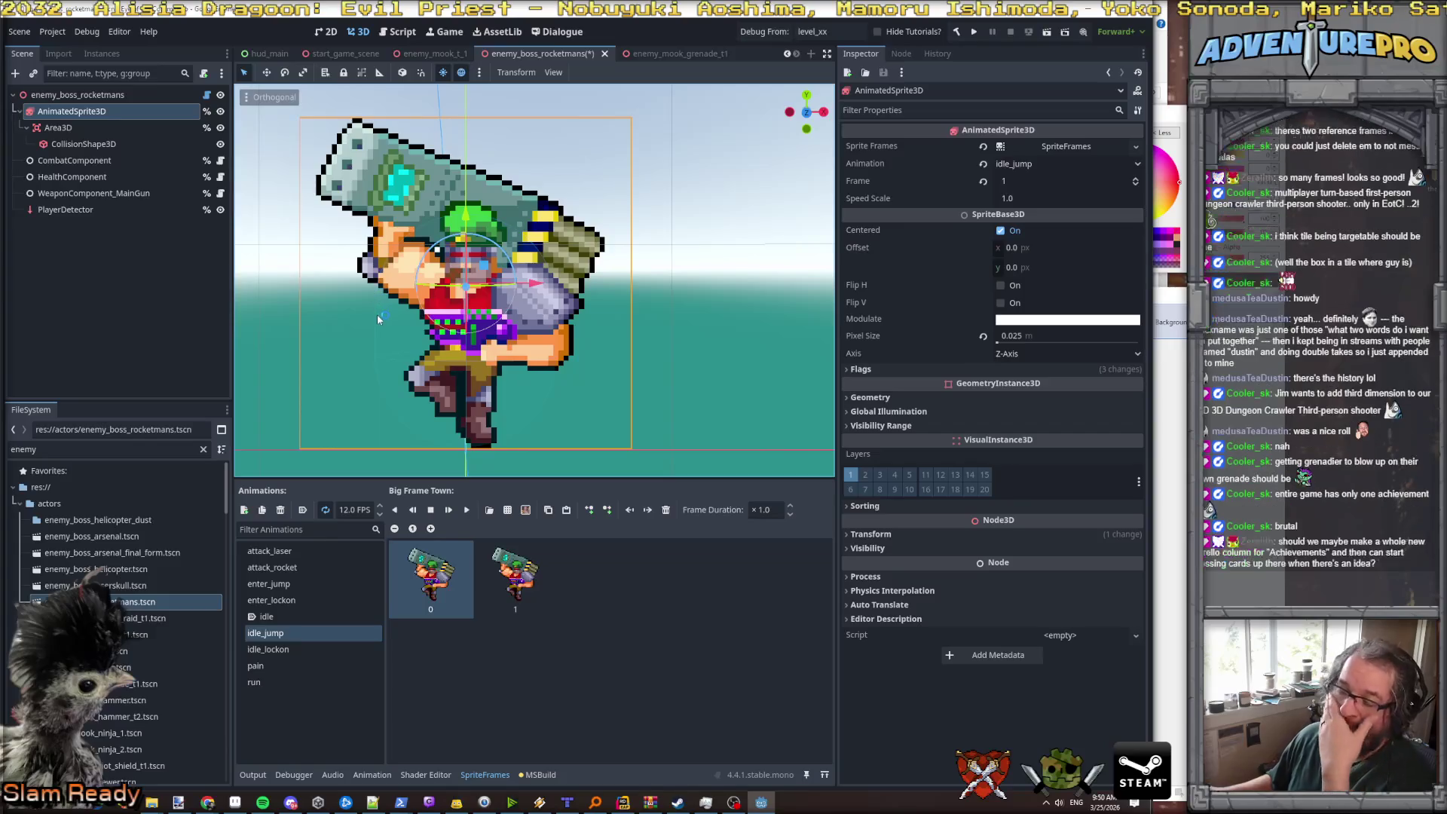
pyautogui.click(306, 650)
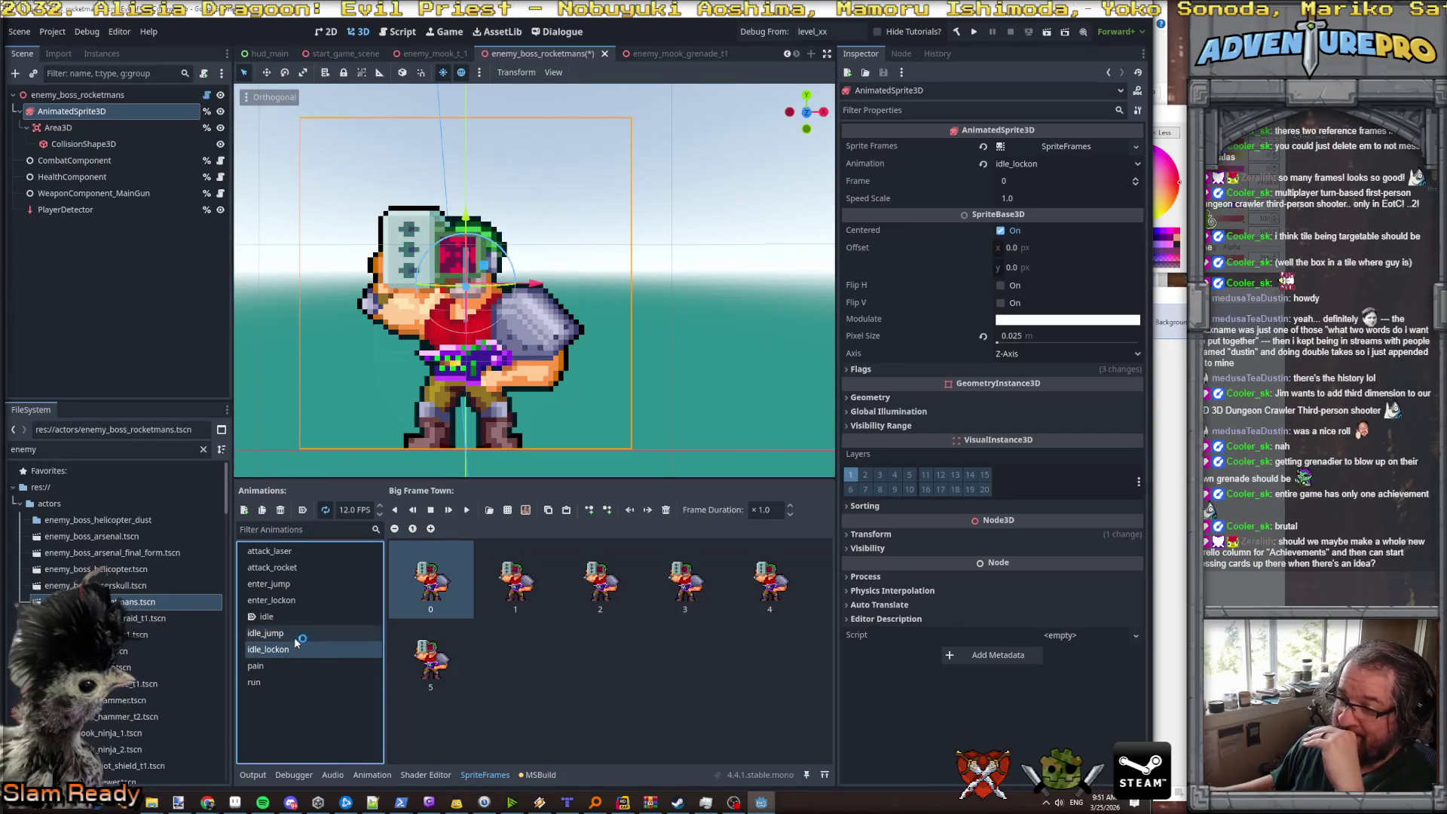
pyautogui.click(307, 602)
pyautogui.click(309, 585)
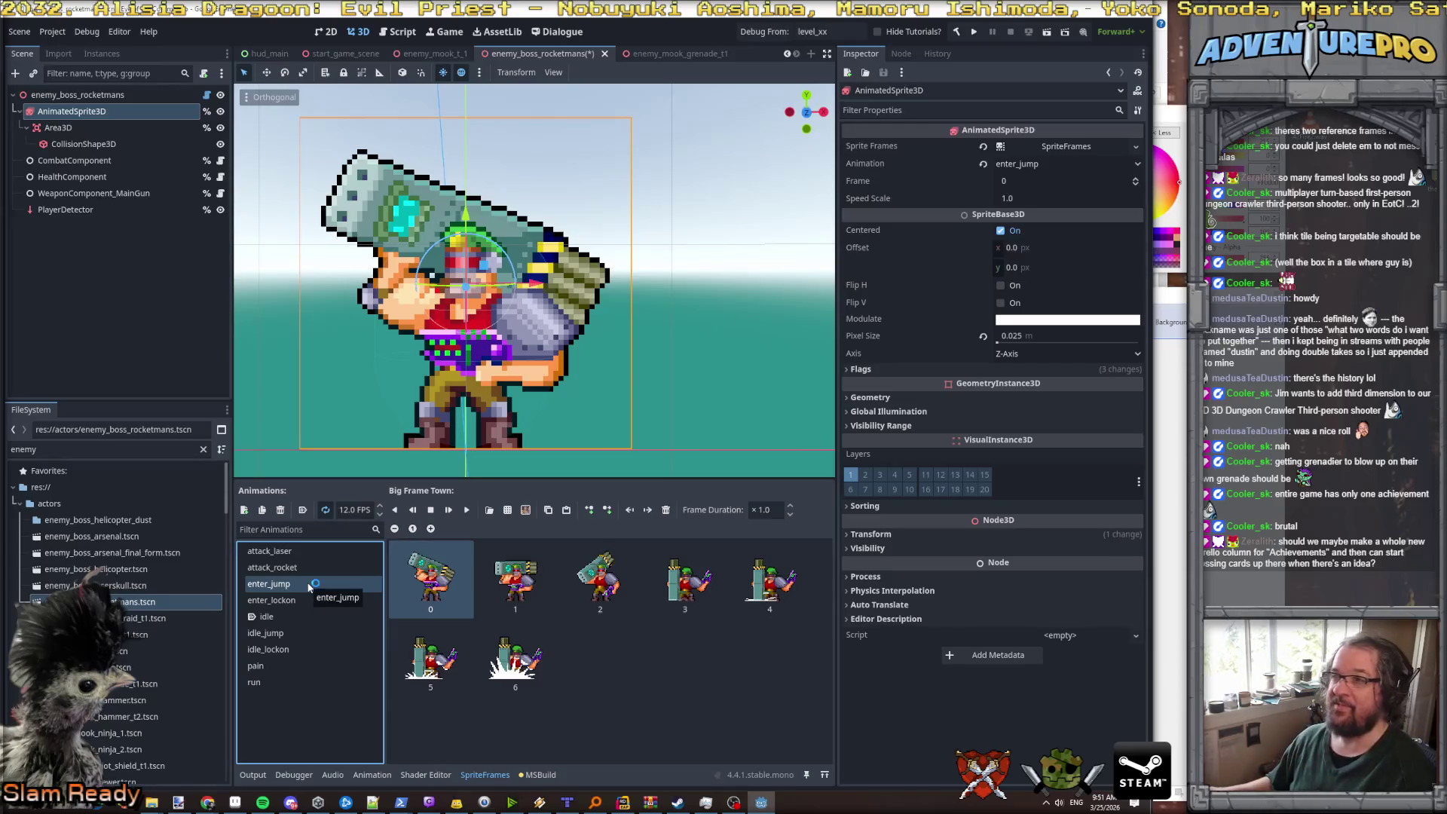
# - Save the rocketman boss scene with Ctrl+S and reselect the enter_jump animation
pyautogui.hotkey('ctrl', 's')
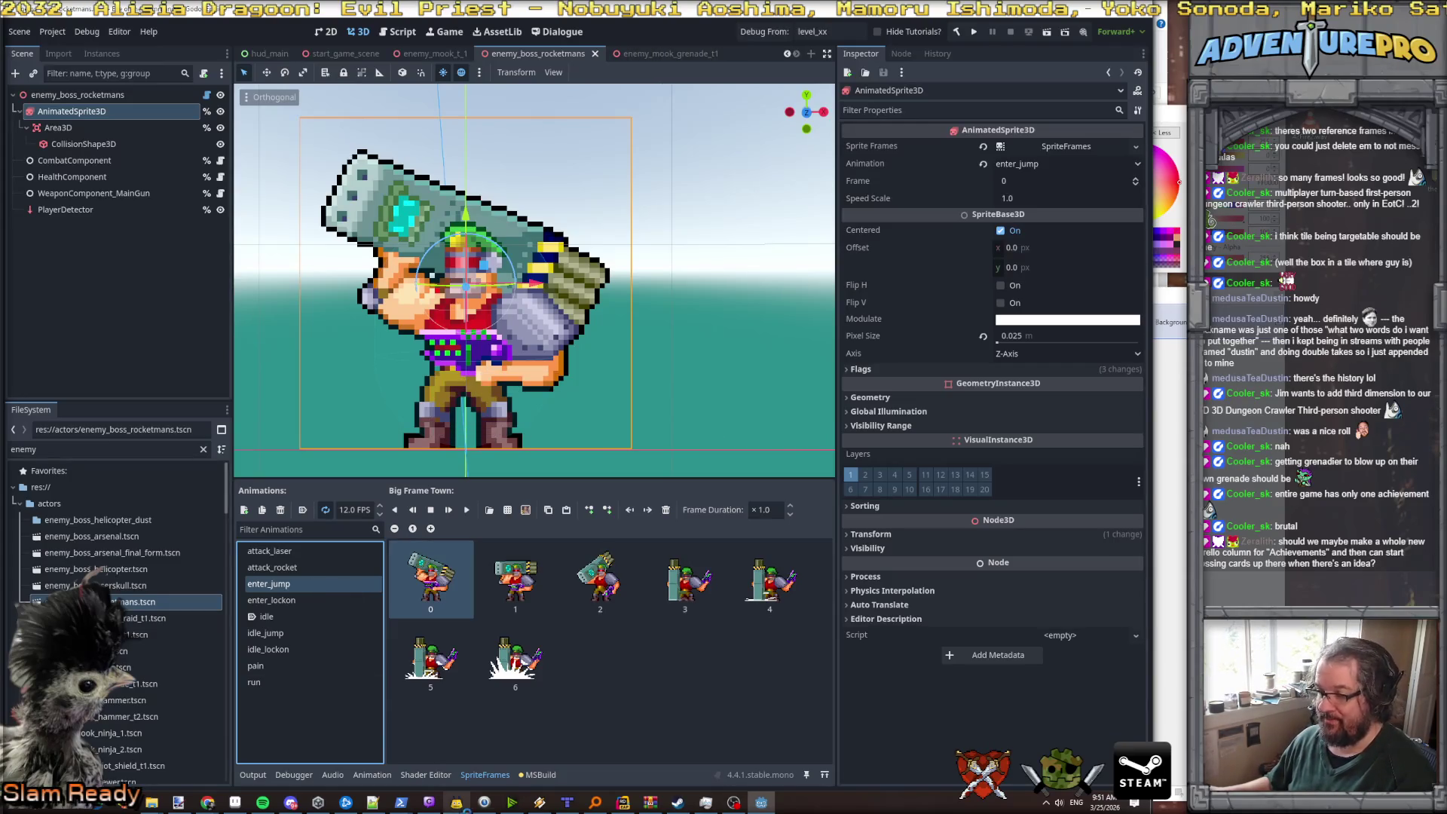
pyautogui.click(622, 803)
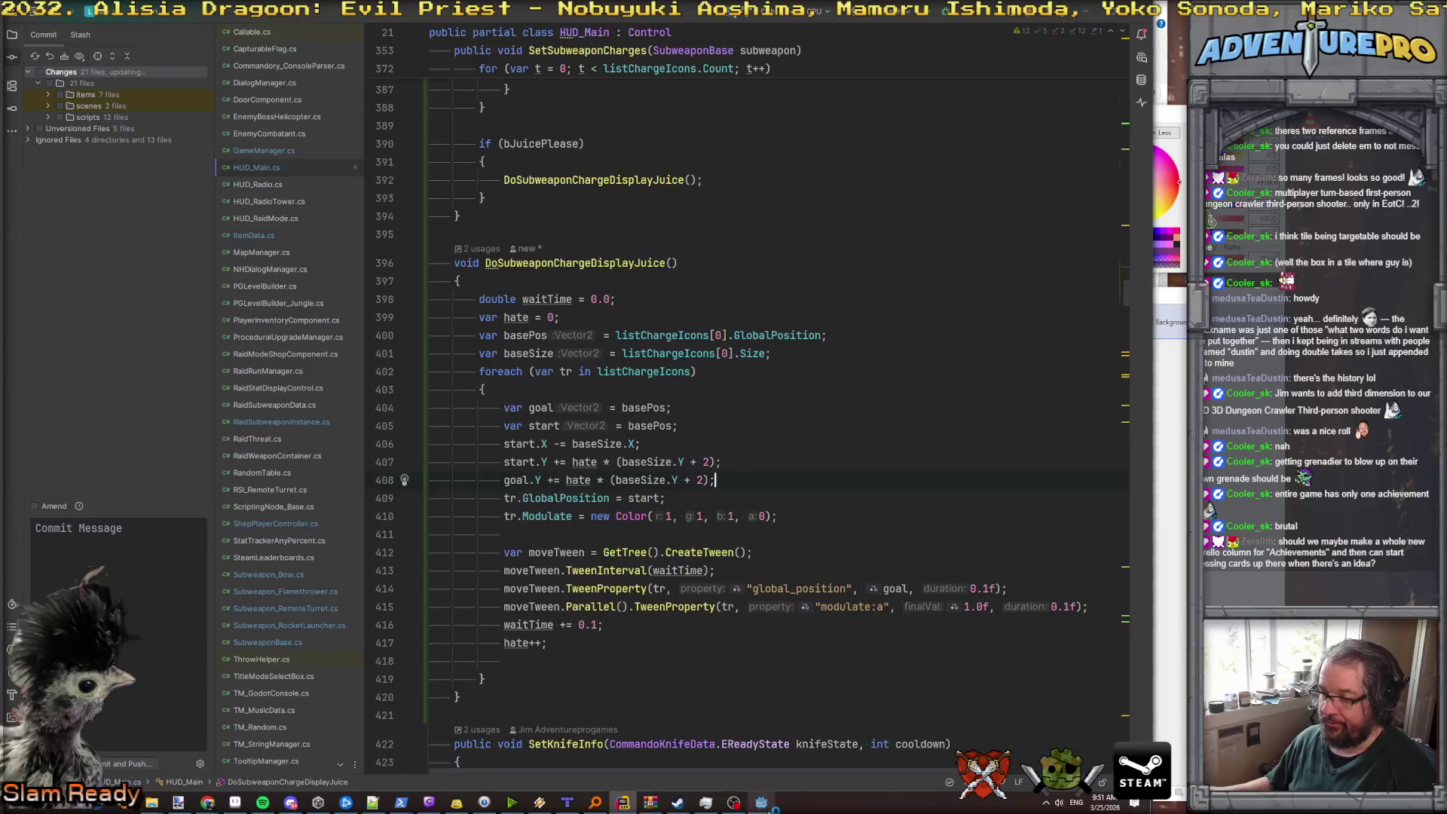
pyautogui.click(709, 804)
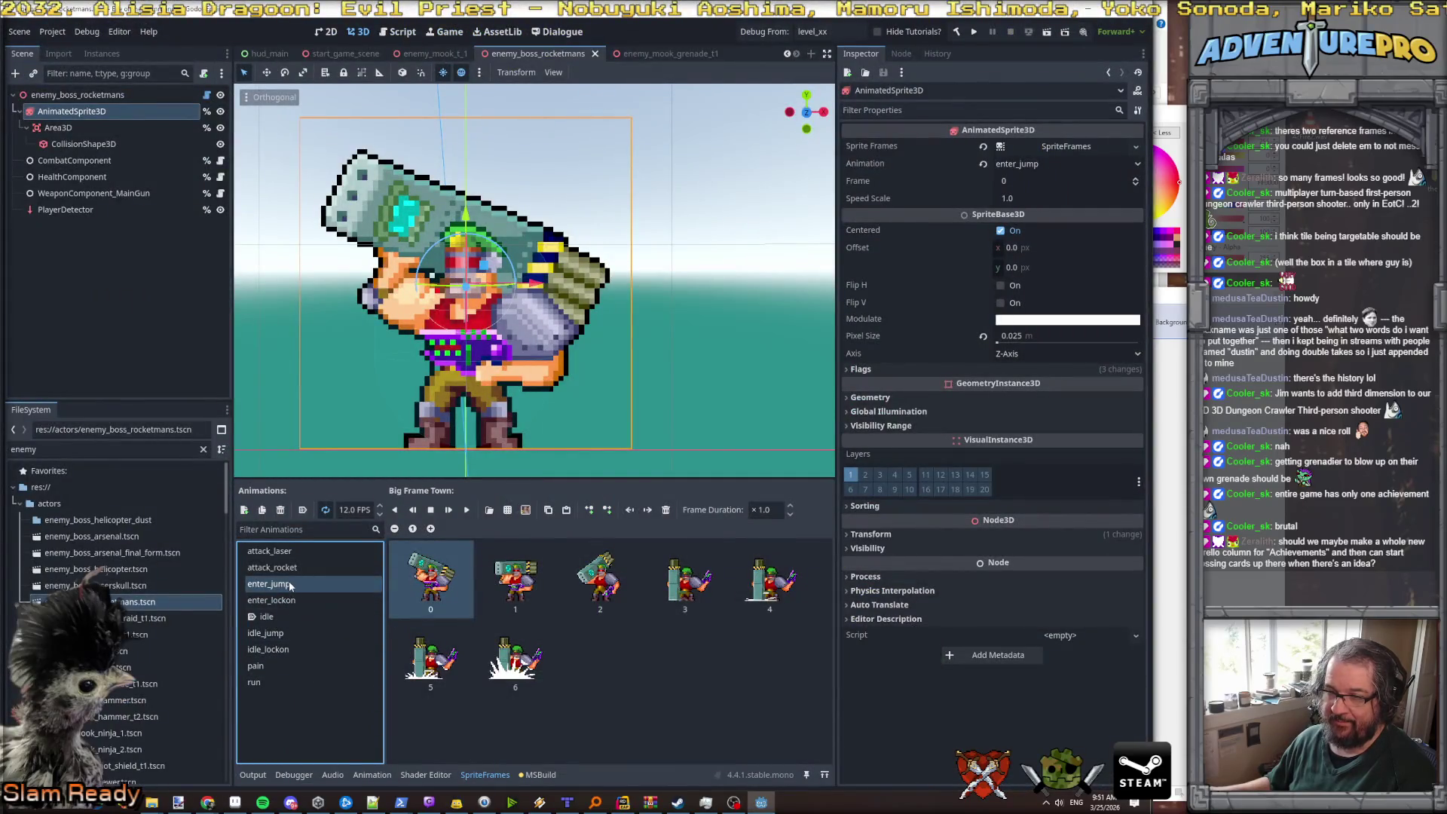
pyautogui.click(292, 607)
pyautogui.press('Up')
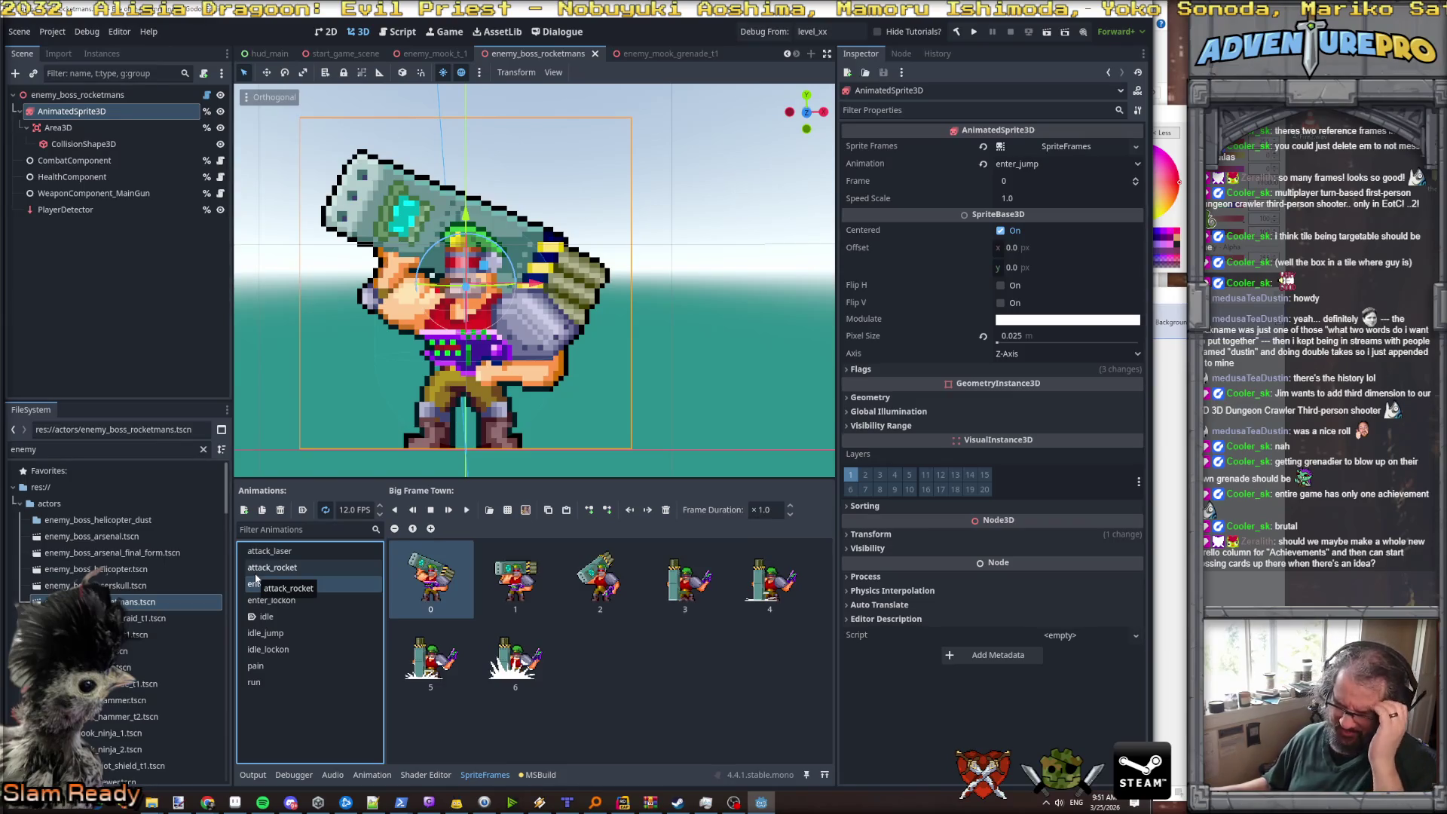
# - Add a new animation to the boss sprite and name it exit_jump
pyautogui.click(245, 510)
pyautogui.doubleClick(310, 666)
pyautogui.write('exit_jum')
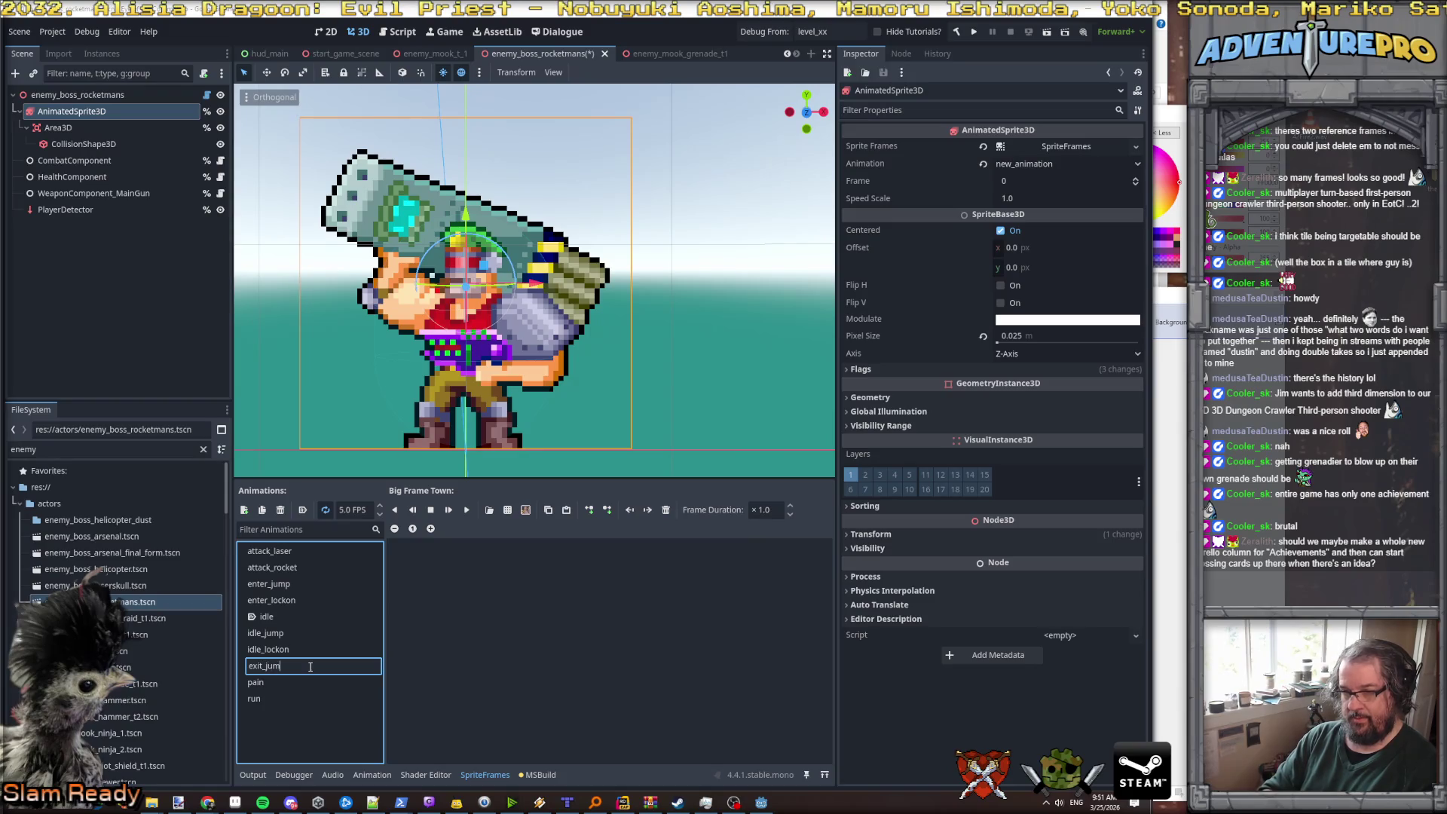
pyautogui.write('p')
pyautogui.press('Return')
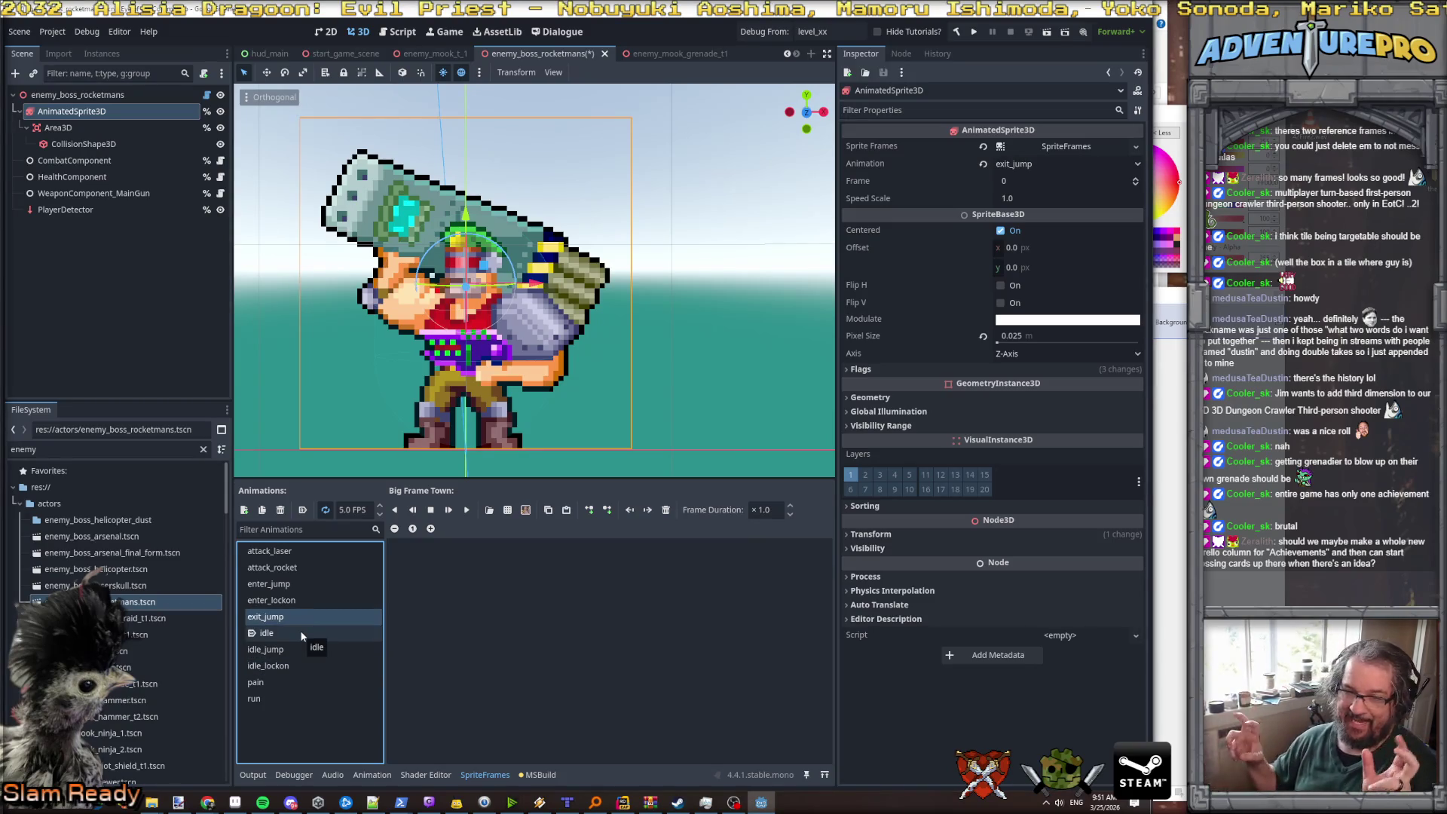
pyautogui.click(287, 584)
pyautogui.click(287, 616)
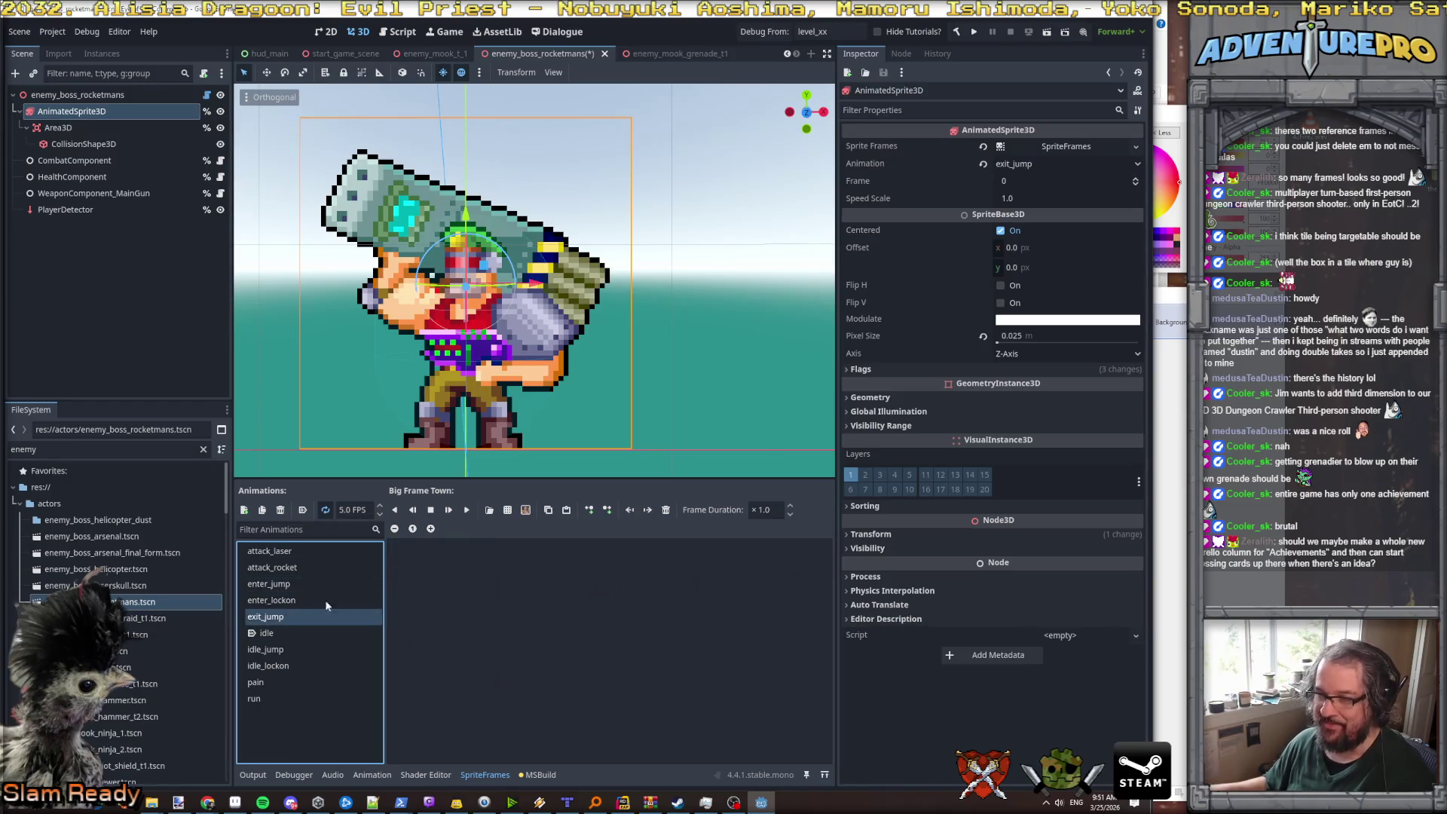
# - Fill exit_jump with five sprite-sheet frames and preview it forward and in reverse
pyautogui.click(525, 510)
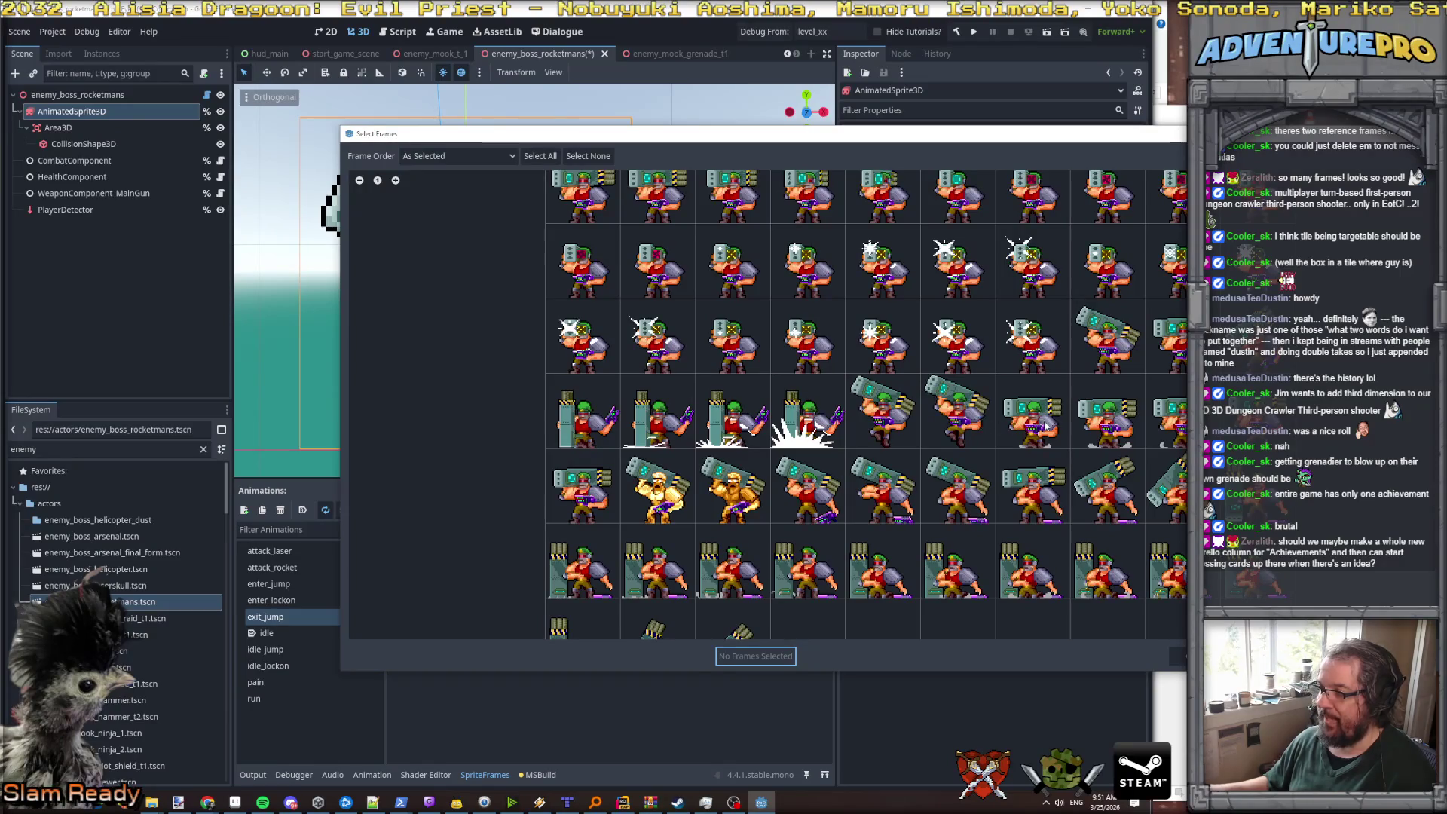
pyautogui.moveTo(1045, 426); pyautogui.dragTo(1168, 426)
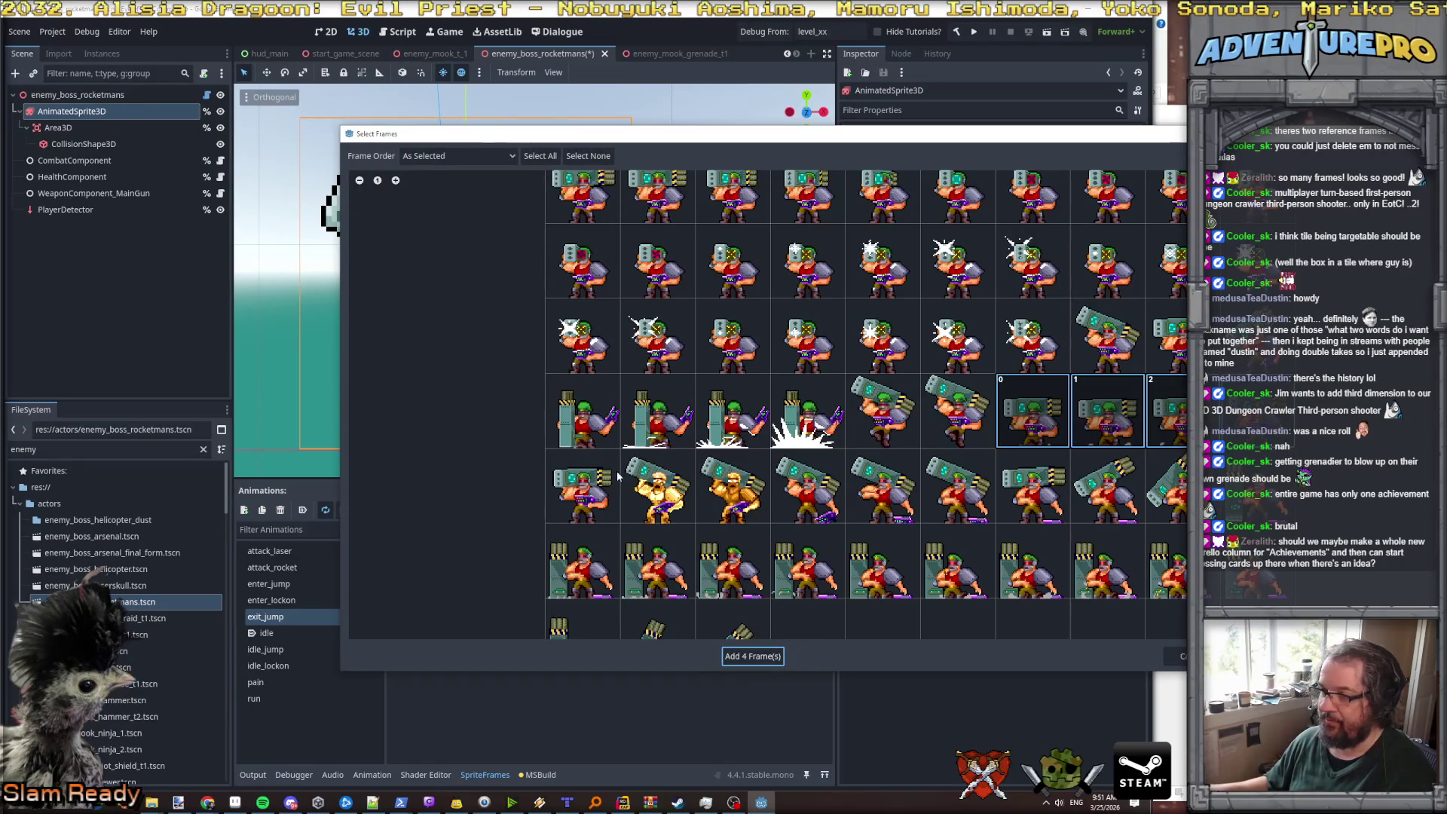
pyautogui.click(585, 491)
pyautogui.click(748, 656)
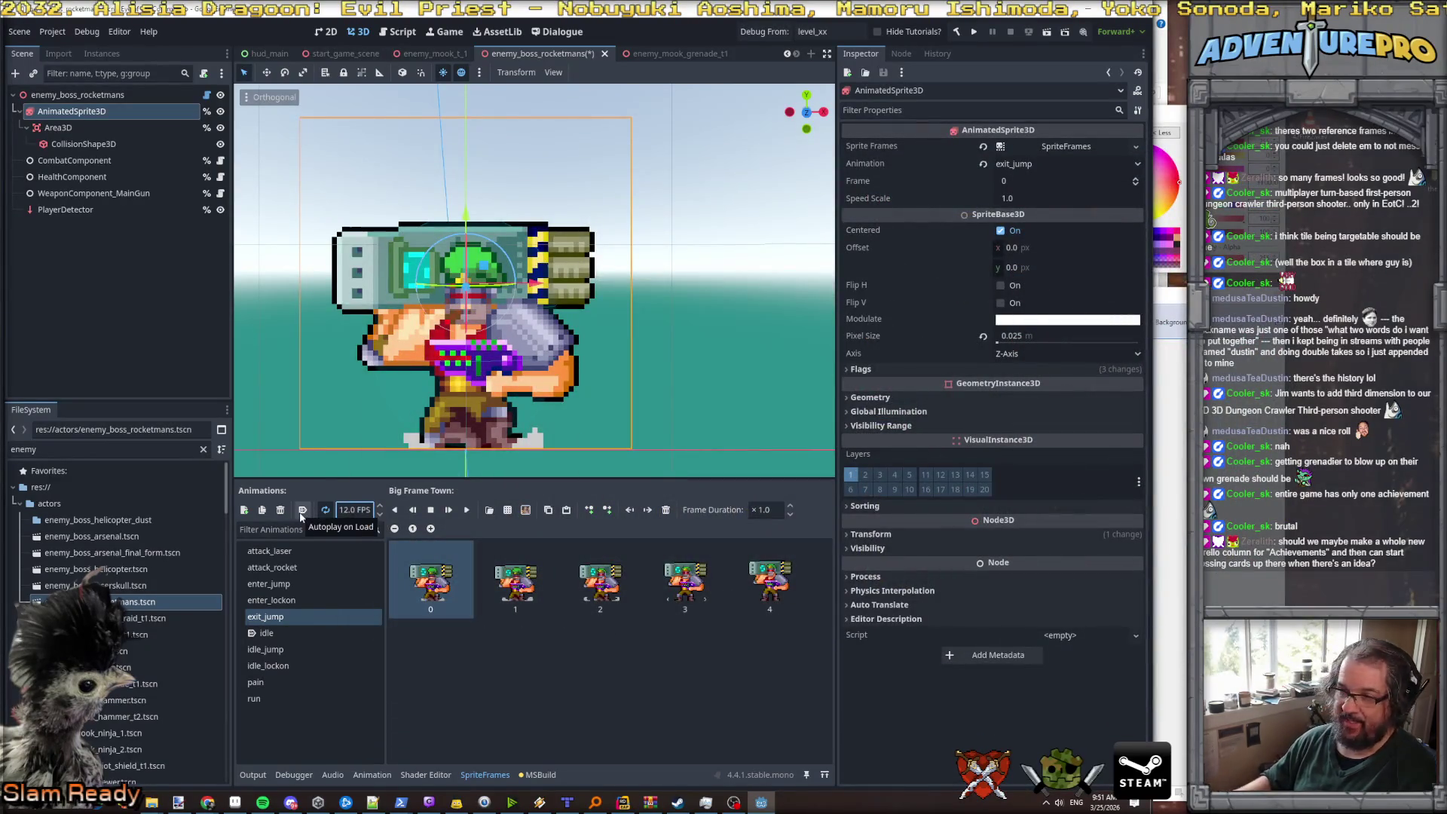
pyautogui.click(466, 510)
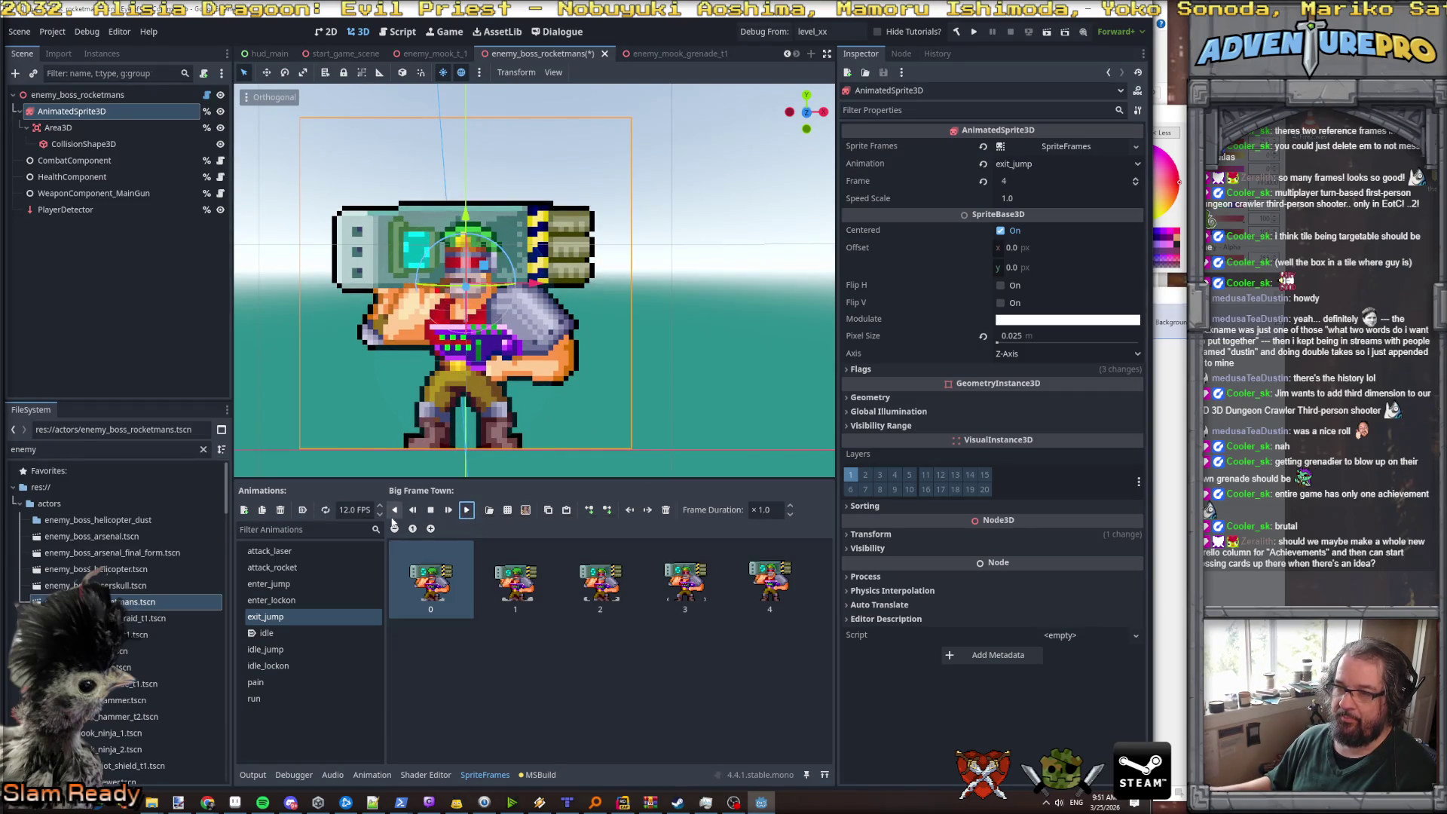
pyautogui.click(414, 511)
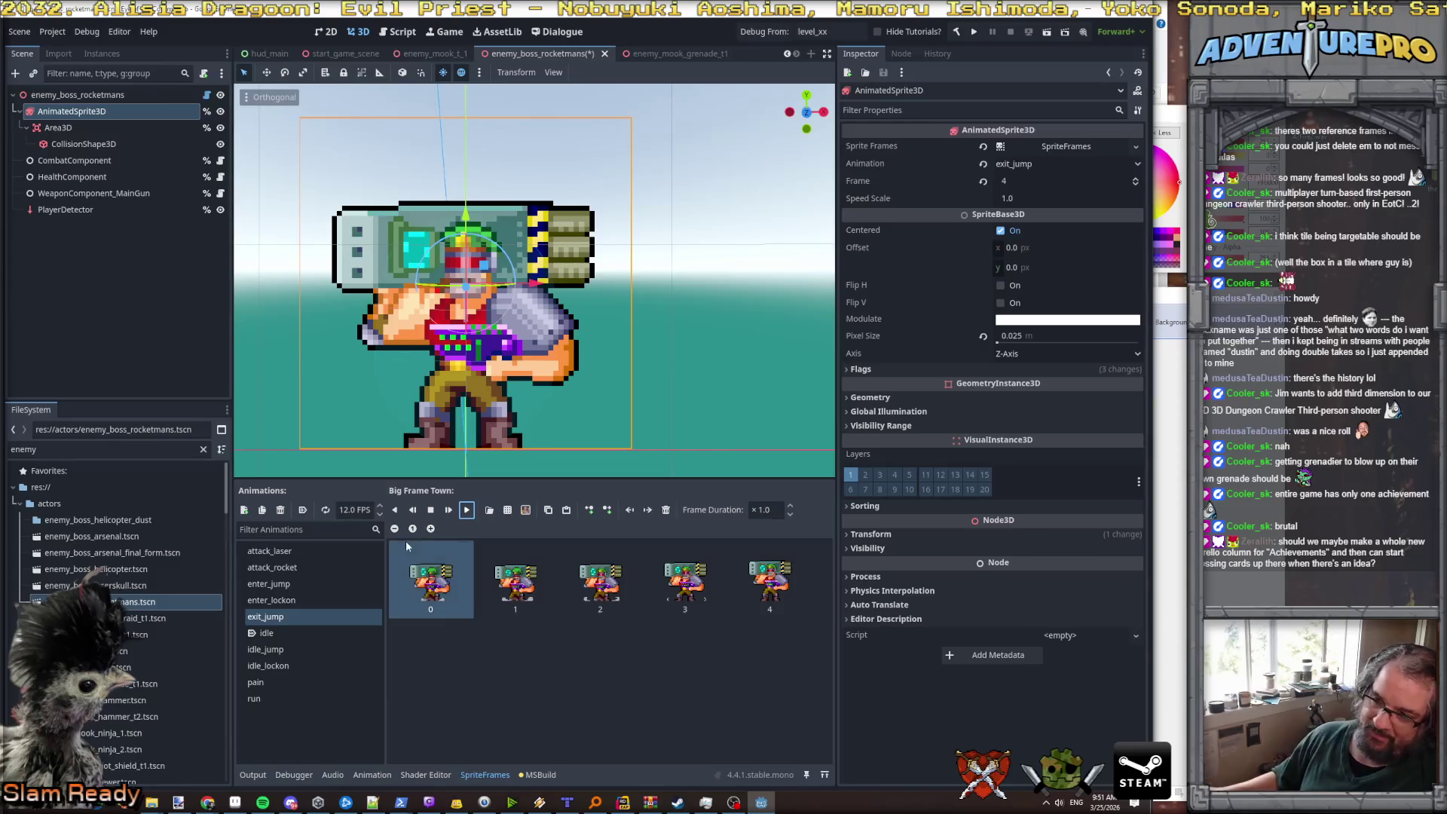
pyautogui.click(283, 601)
# - Browse the boss's attack, enter, exit_jump, idle, pain and run animations
pyautogui.click(283, 617)
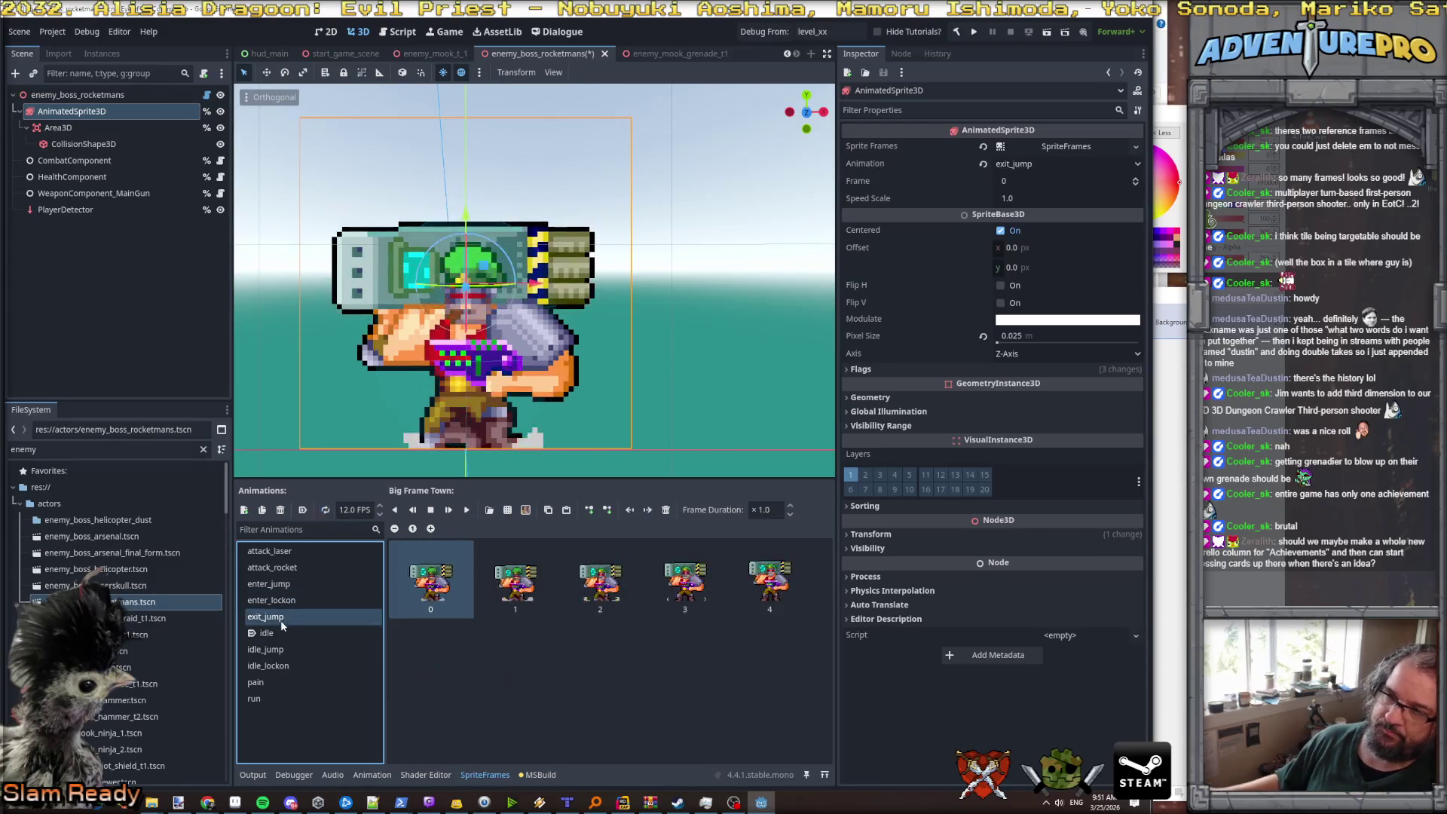
pyautogui.click(283, 602)
pyautogui.click(284, 585)
pyautogui.click(287, 569)
pyautogui.click(290, 557)
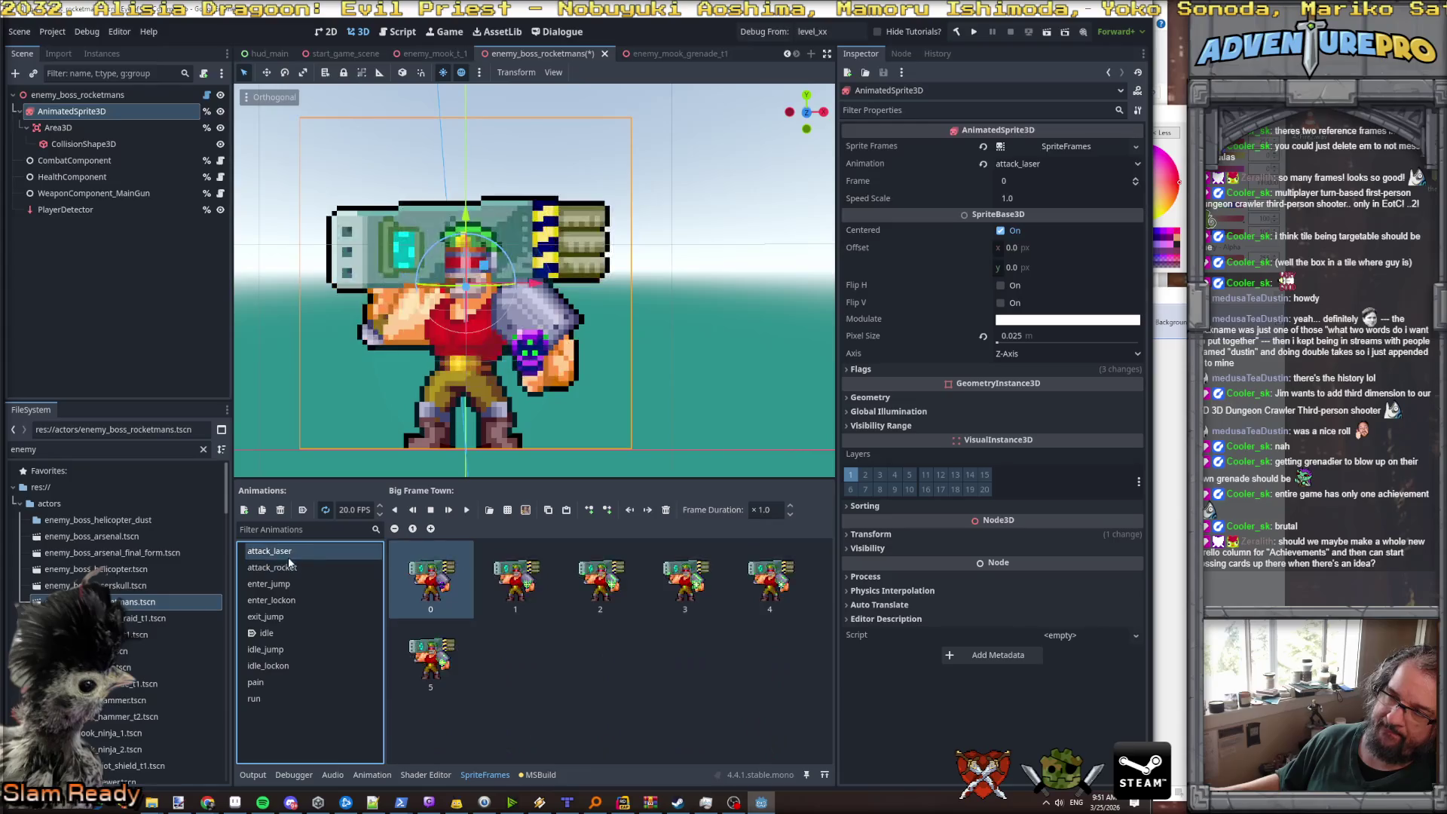
pyautogui.click(291, 571)
pyautogui.click(291, 582)
pyautogui.click(290, 601)
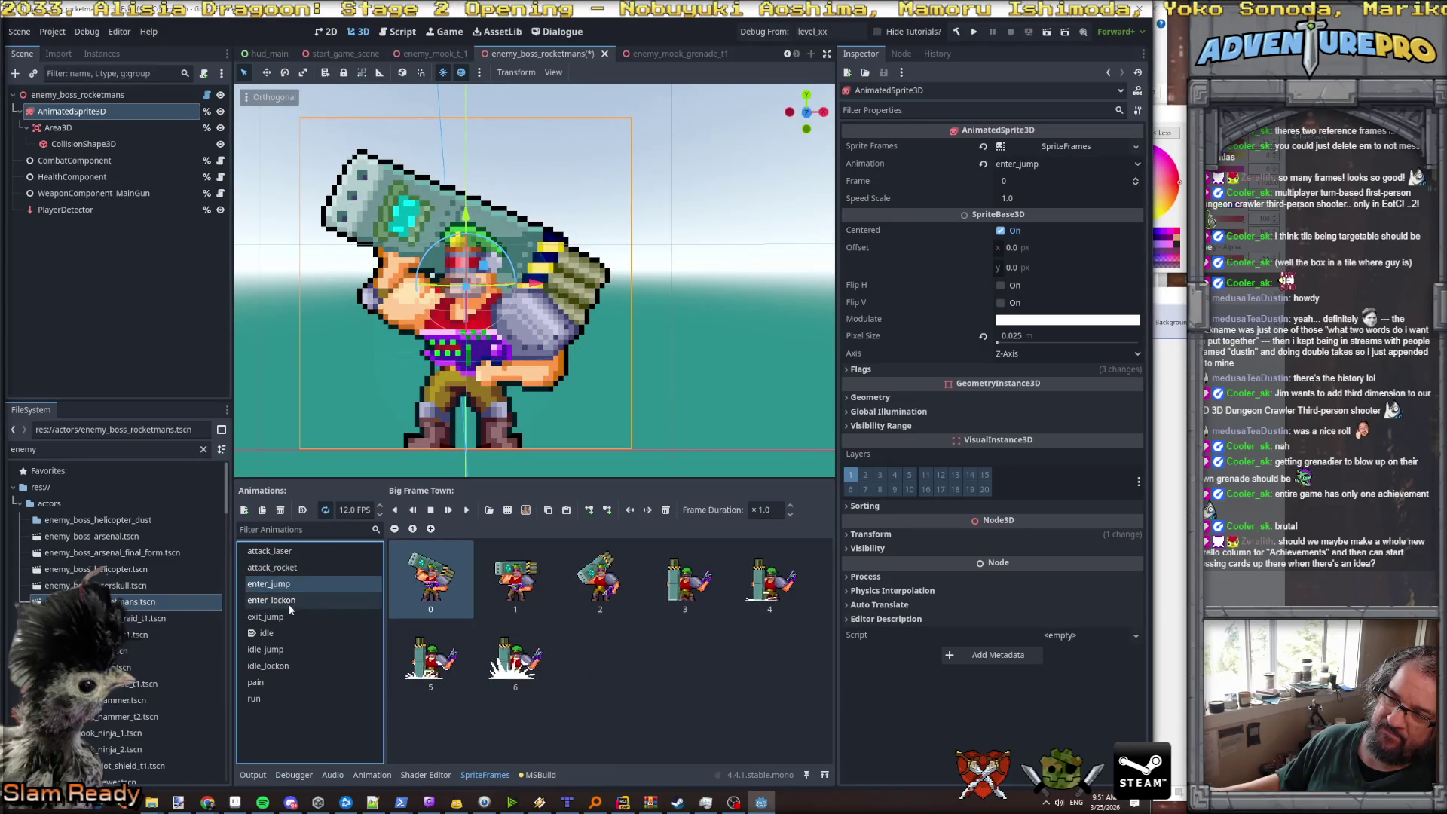
pyautogui.click(288, 617)
pyautogui.click(286, 601)
pyautogui.click(285, 584)
pyautogui.click(284, 567)
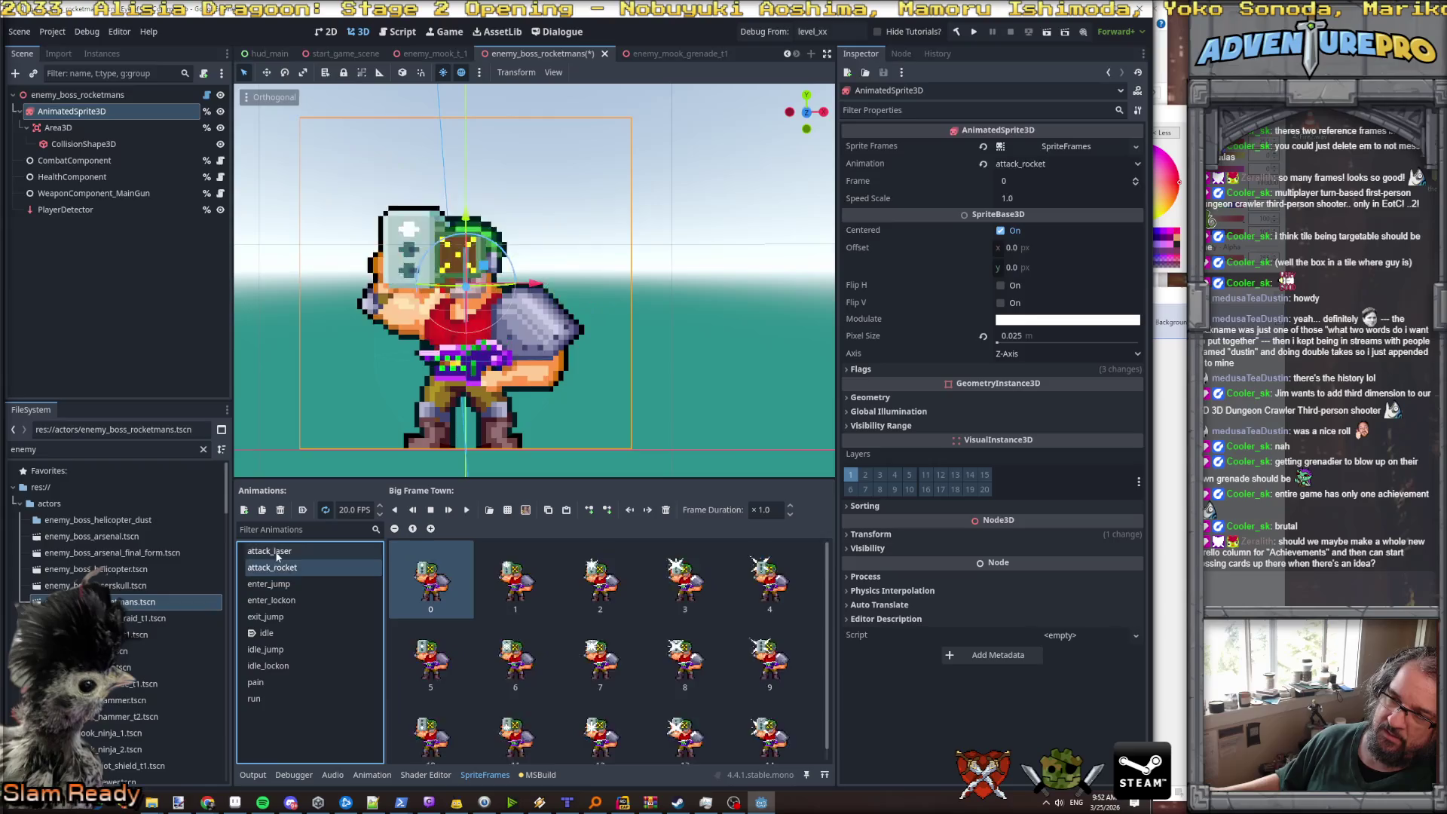
pyautogui.click(283, 552)
pyautogui.click(285, 633)
pyautogui.click(287, 650)
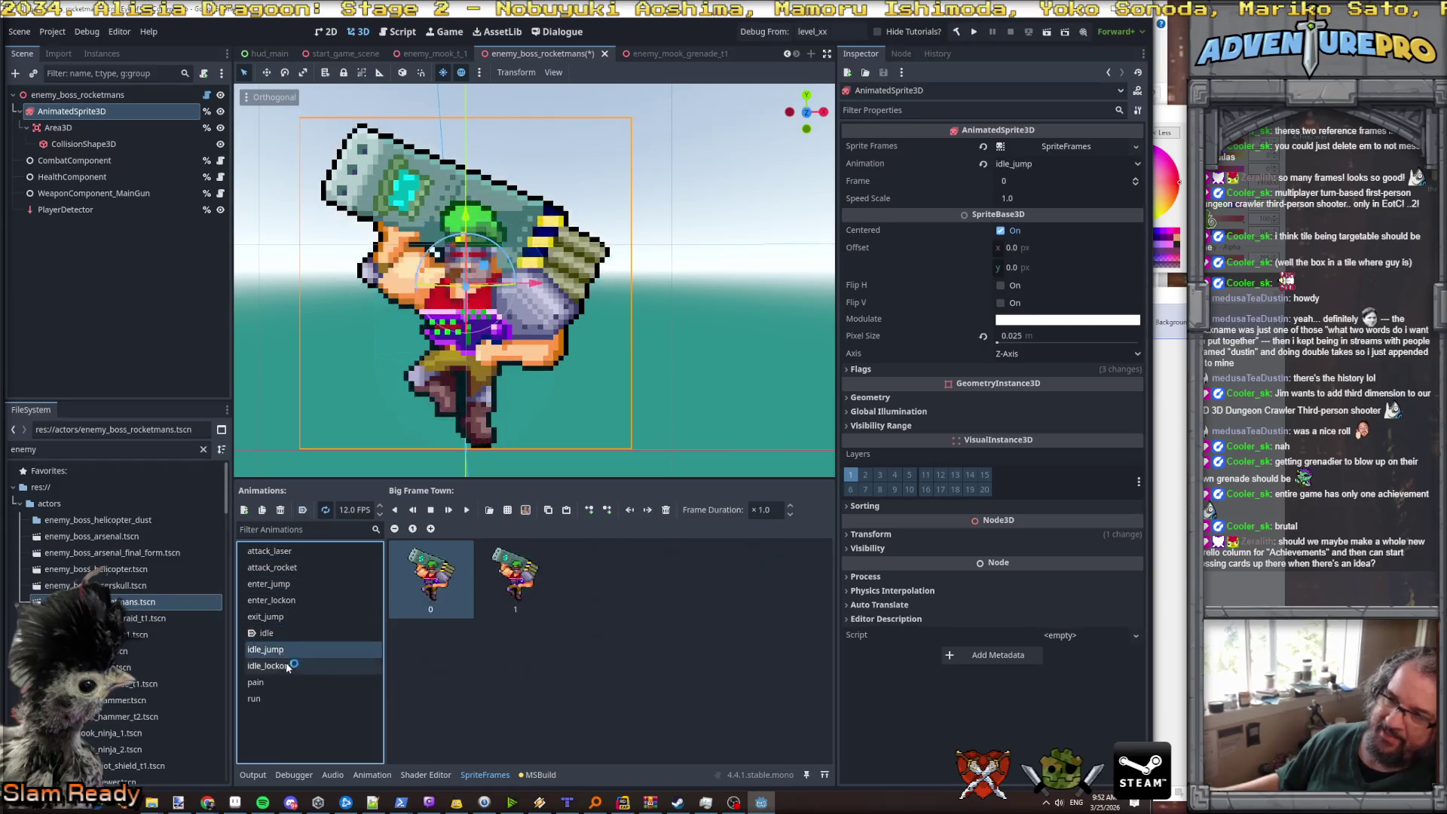
pyautogui.click(287, 667)
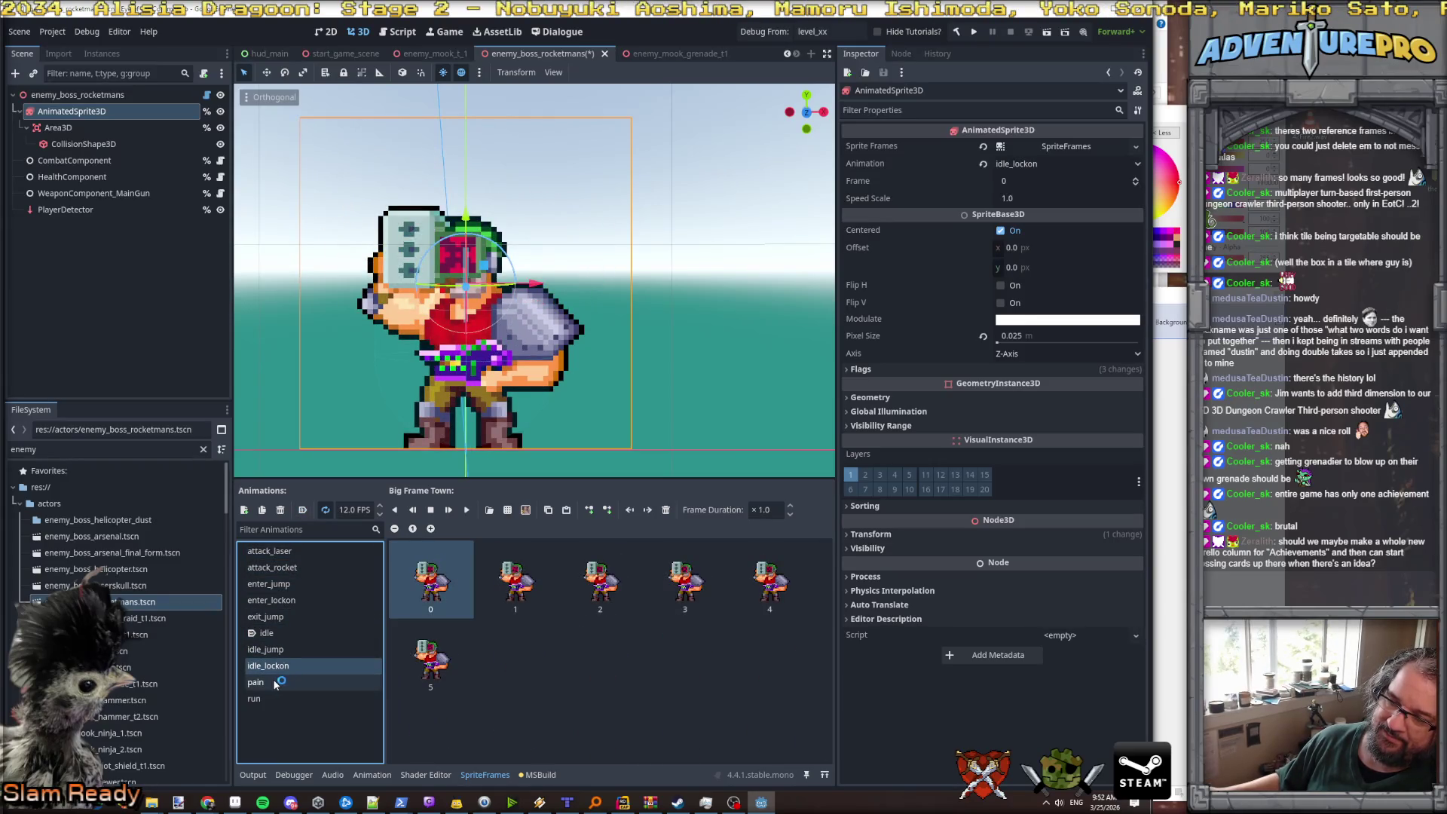
pyautogui.click(276, 682)
pyautogui.click(276, 699)
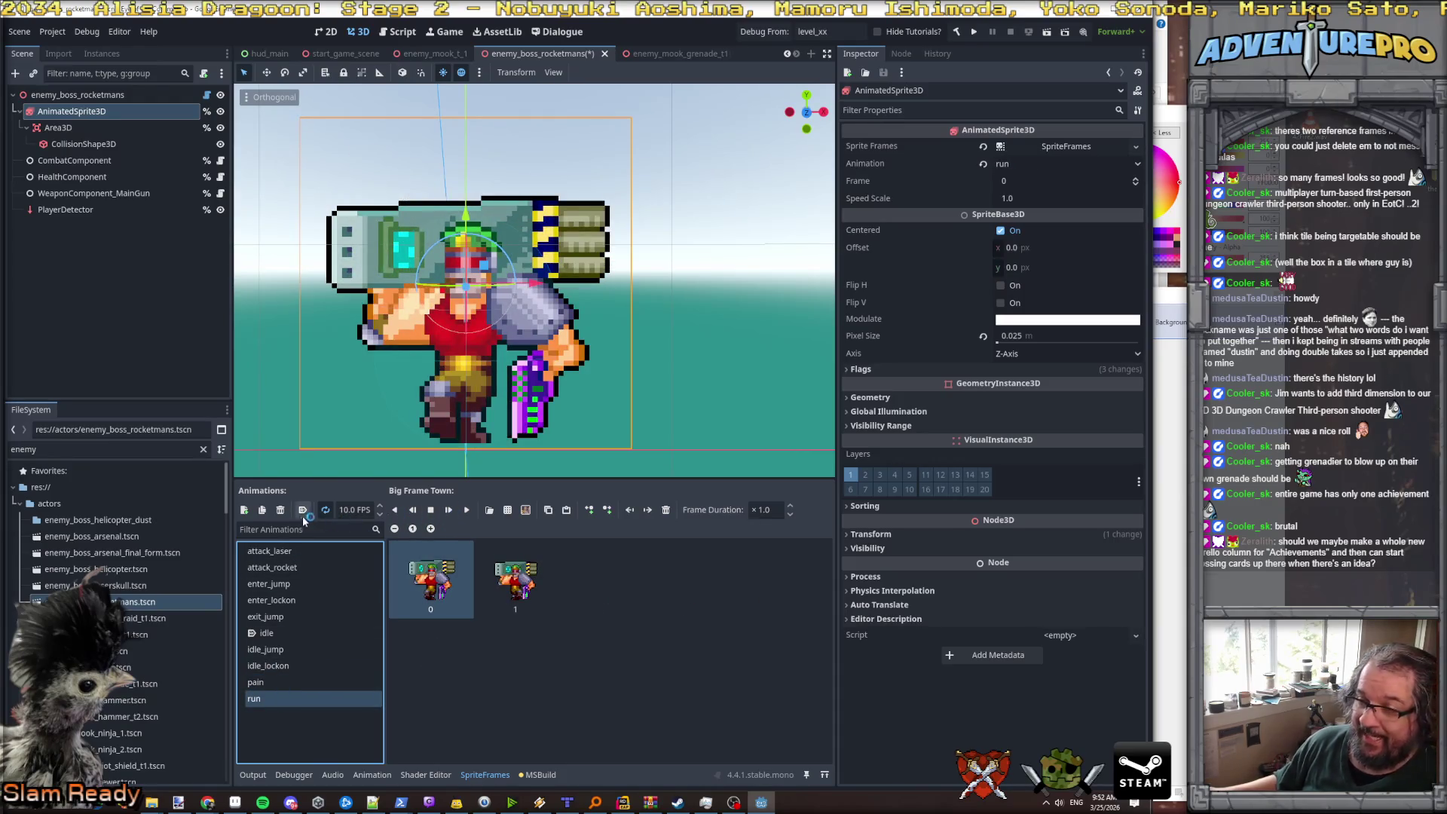
# - Add an empty animation named dying, then open enemy_mook_ninja_1.tscn for reference
pyautogui.click(526, 511)
pyautogui.click(1181, 658)
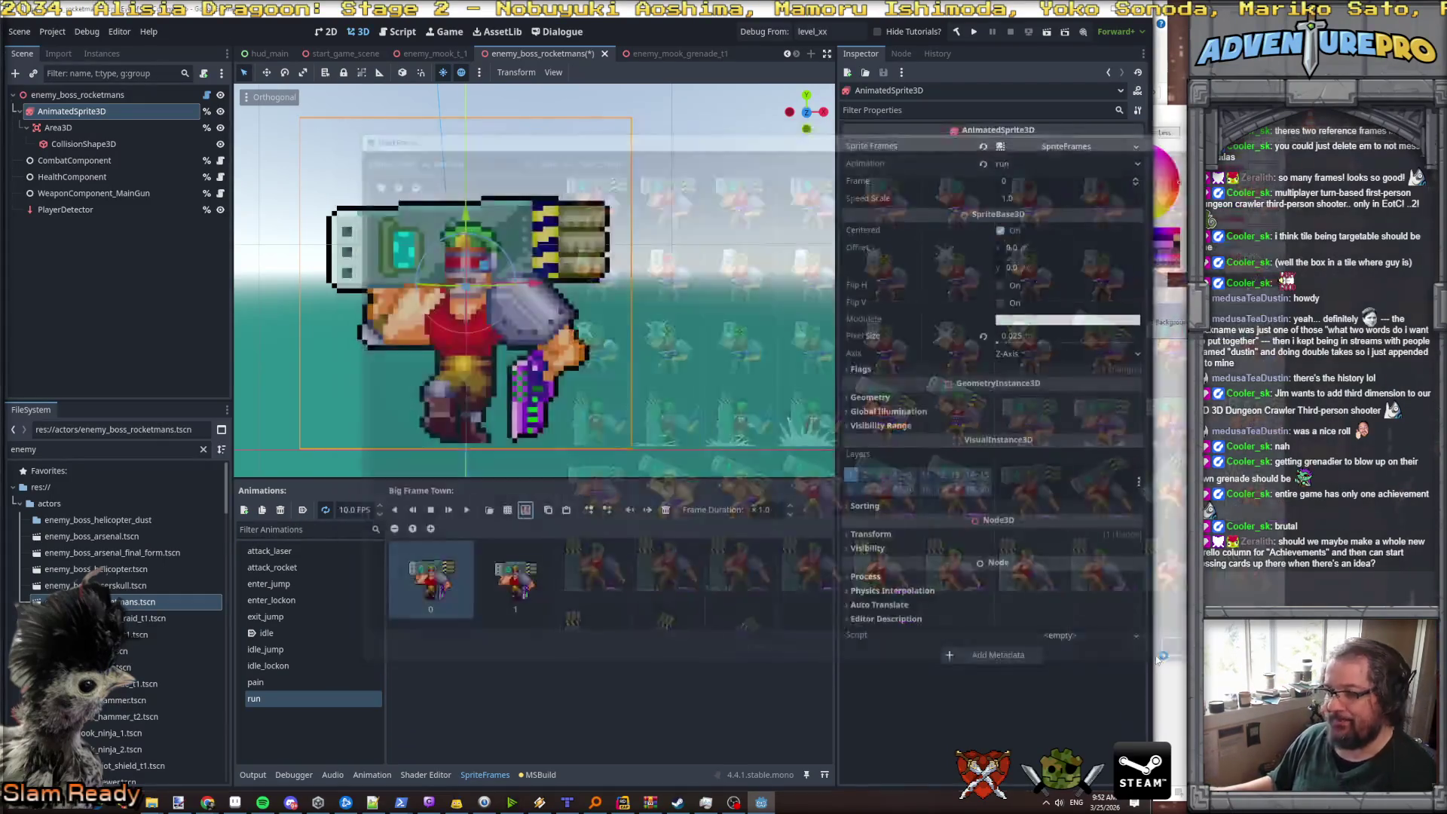
pyautogui.click(244, 510)
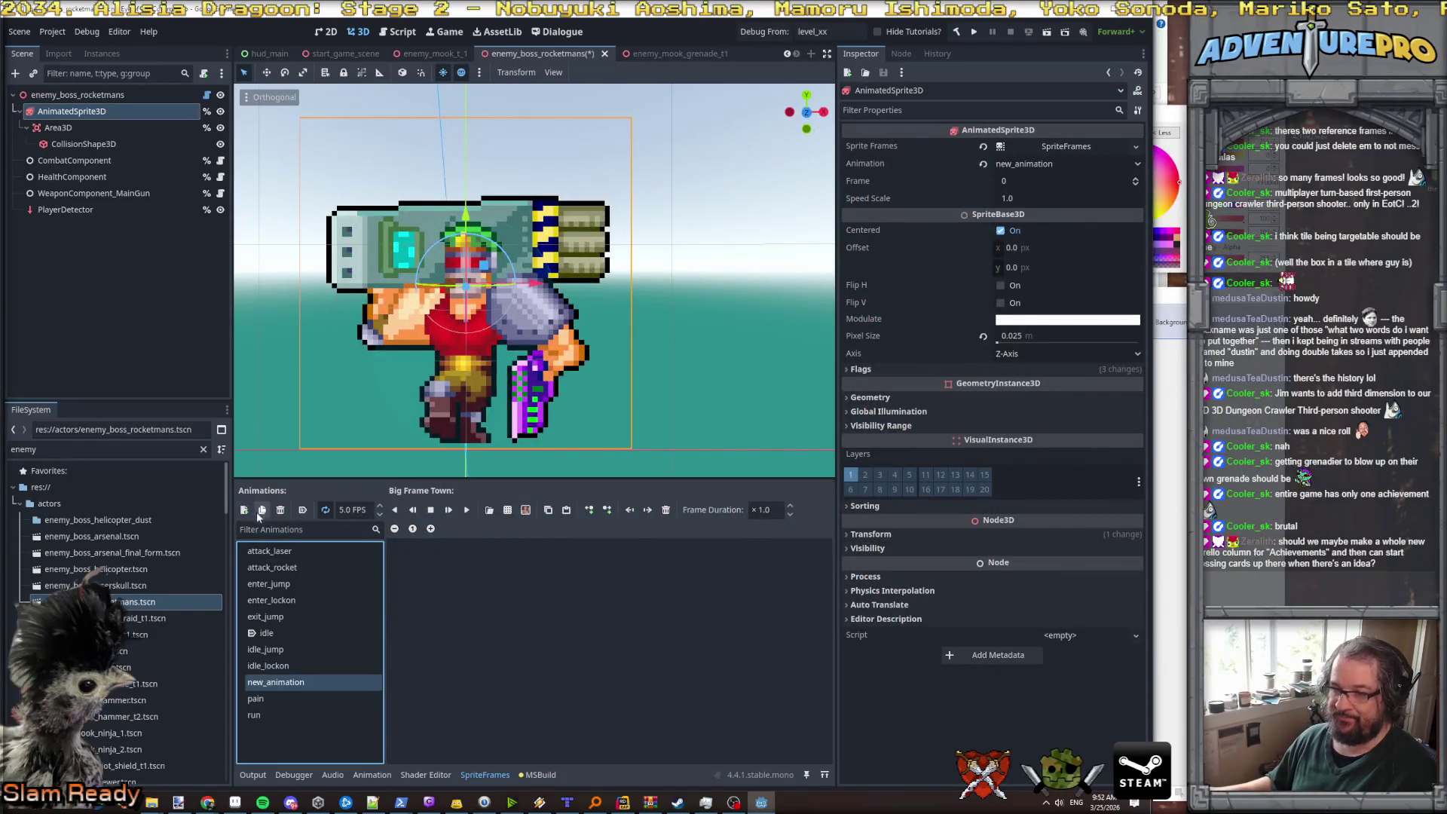
pyautogui.click(329, 682)
pyautogui.write('dying')
pyautogui.press('Return')
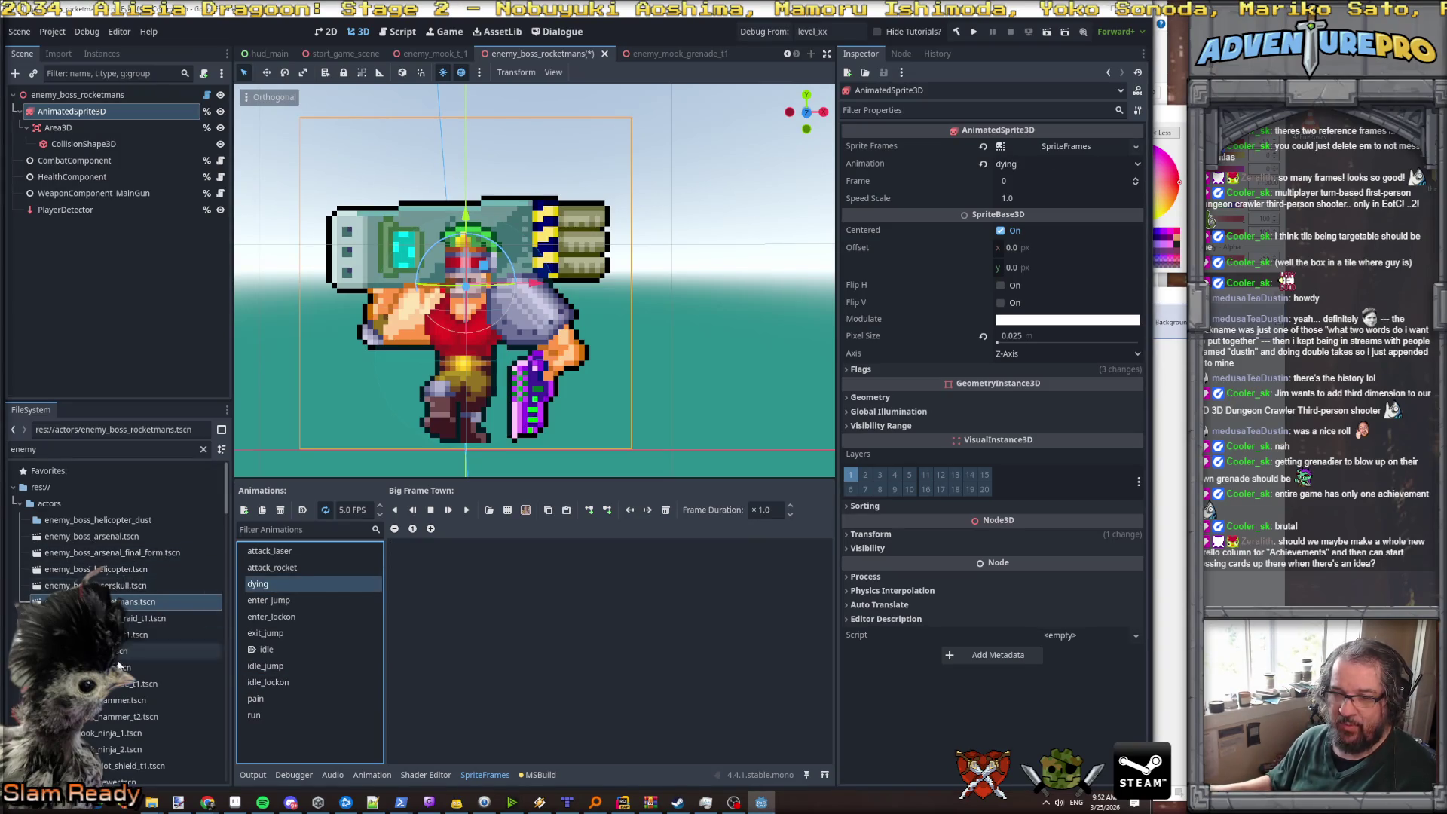
pyautogui.click(104, 733)
pyautogui.doubleClick(104, 733)
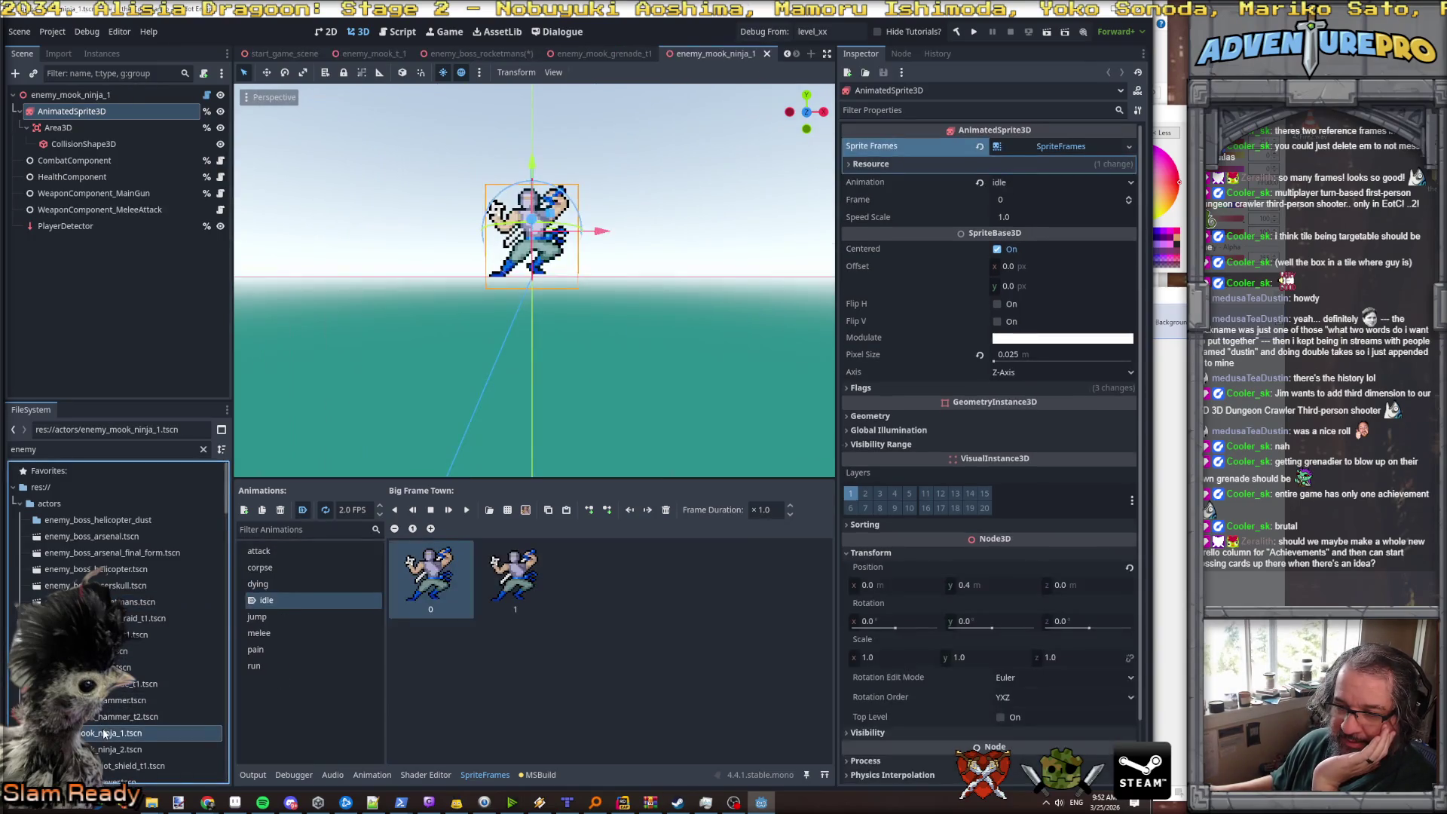
# - Play the ninja's dying animation for reference, then return to the Rocketman boss scene
pyautogui.click(258, 584)
pyautogui.click(468, 512)
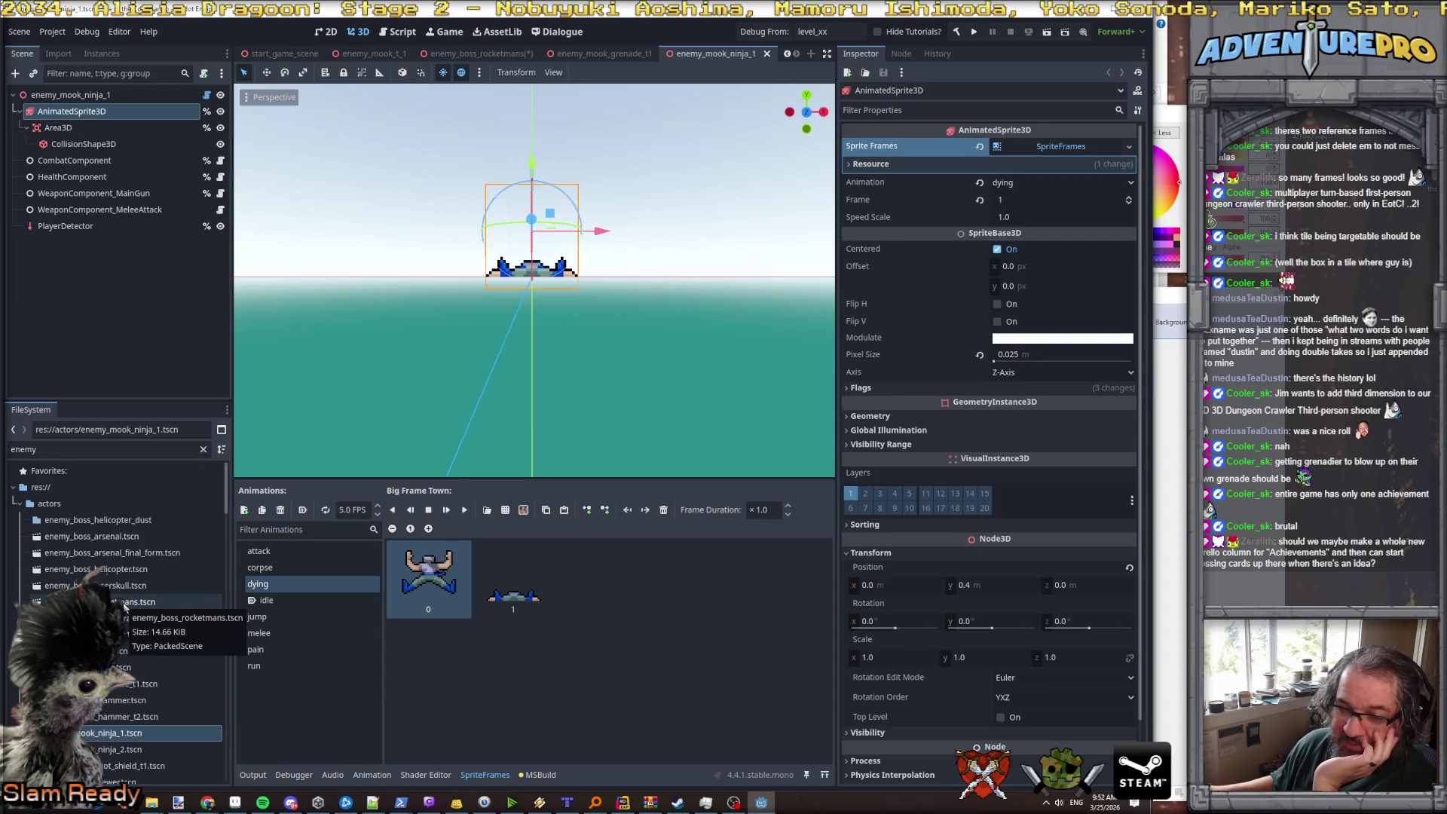
pyautogui.doubleClick(125, 607)
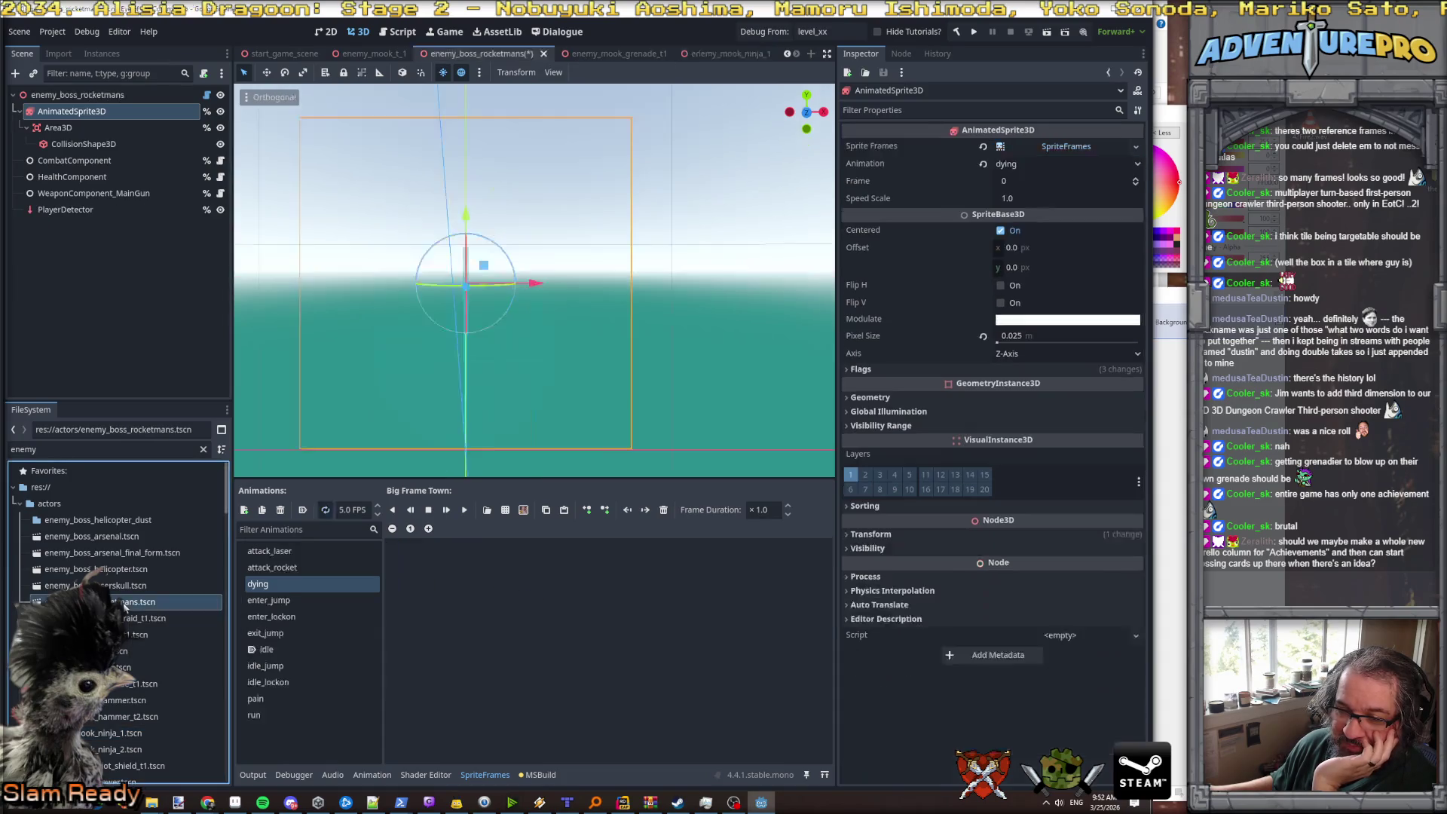
# - Add 22 frames from sprite-sheet rows 7–9 to the dying animation and play it
pyautogui.click(524, 512)
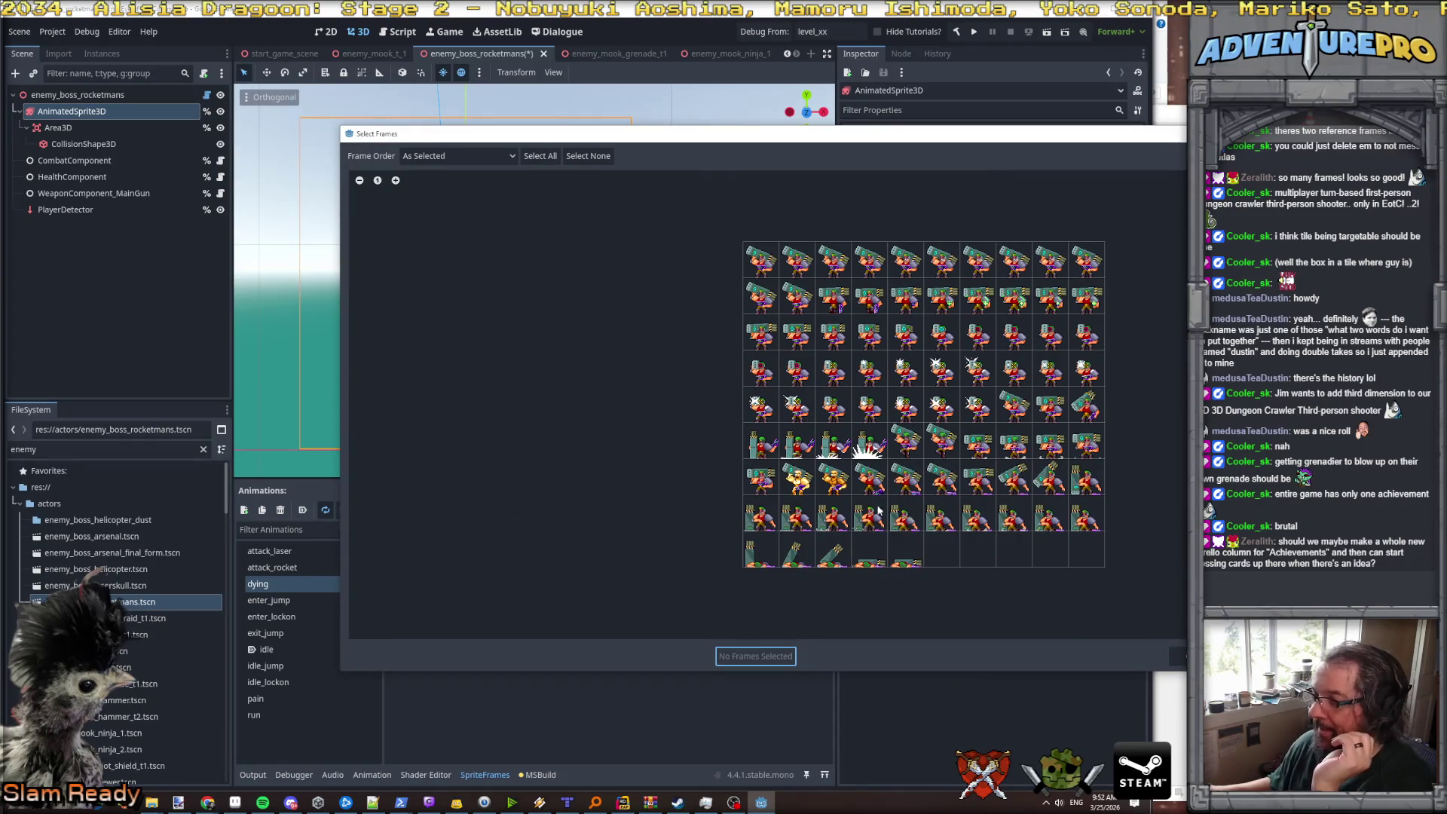
pyautogui.moveTo(878, 491); pyautogui.dragTo(1089, 482)
pyautogui.moveTo(762, 520); pyautogui.dragTo(1094, 524)
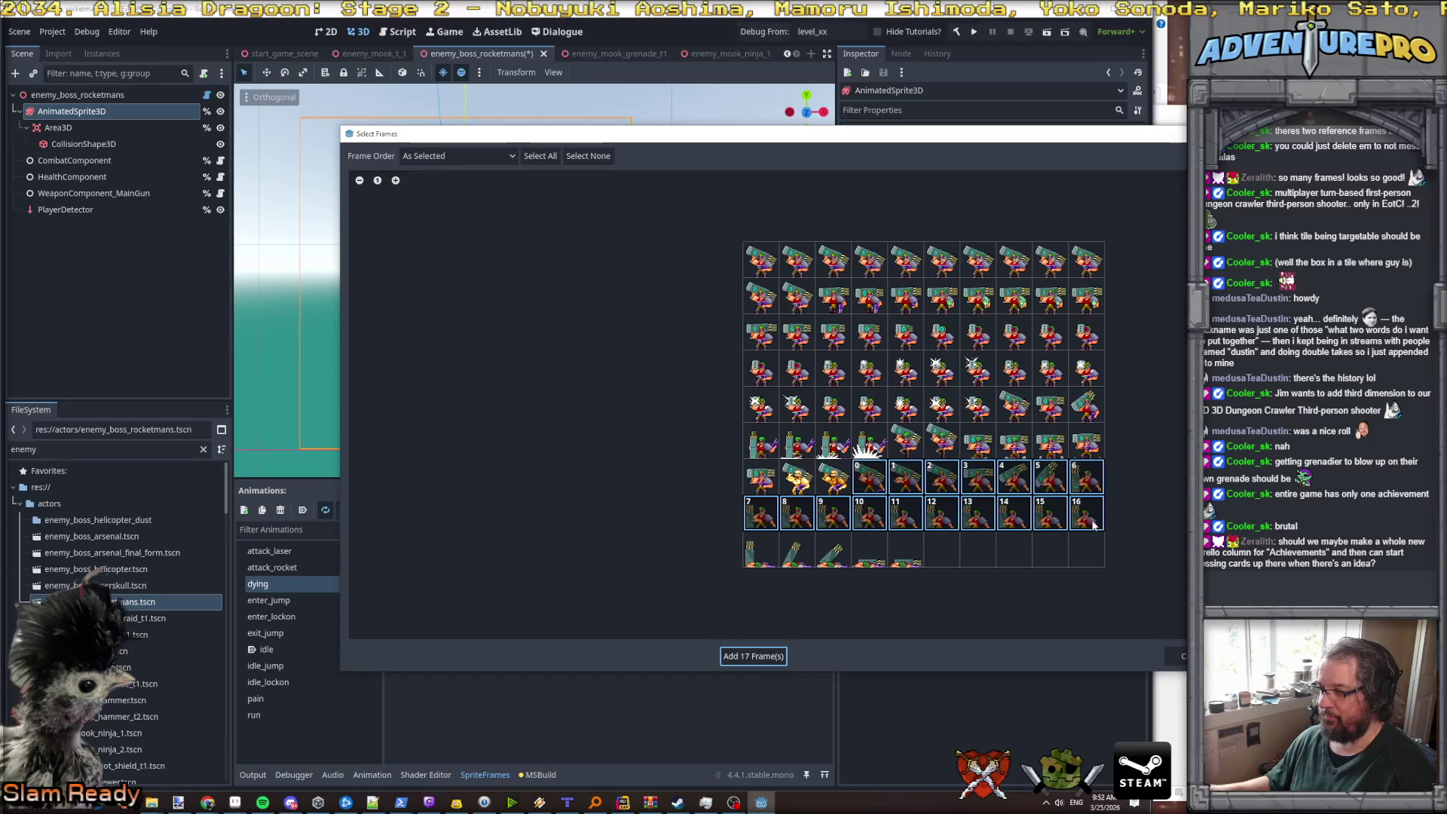
pyautogui.moveTo(776, 550); pyautogui.dragTo(897, 553)
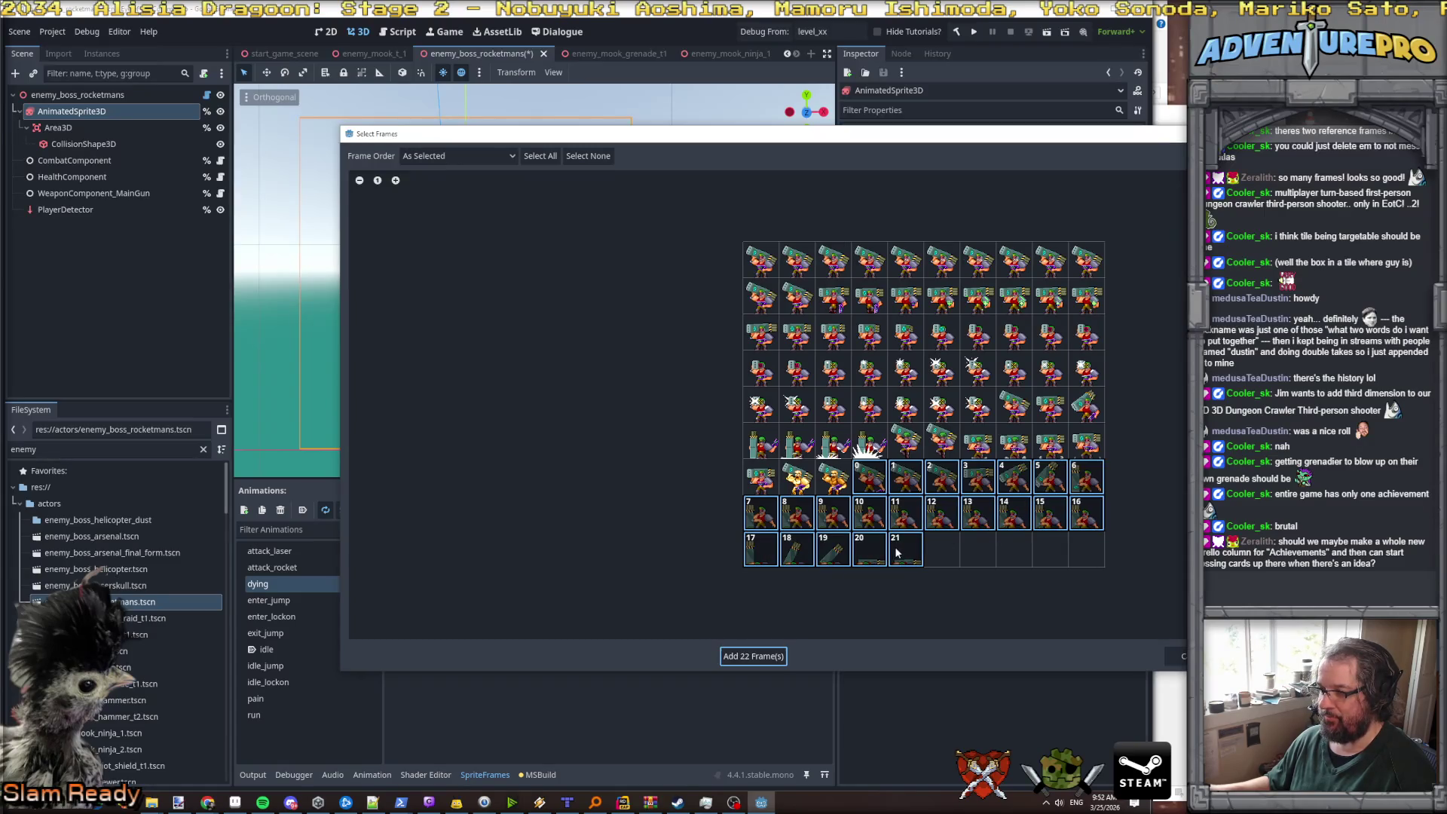
pyautogui.click(754, 657)
pyautogui.click(468, 512)
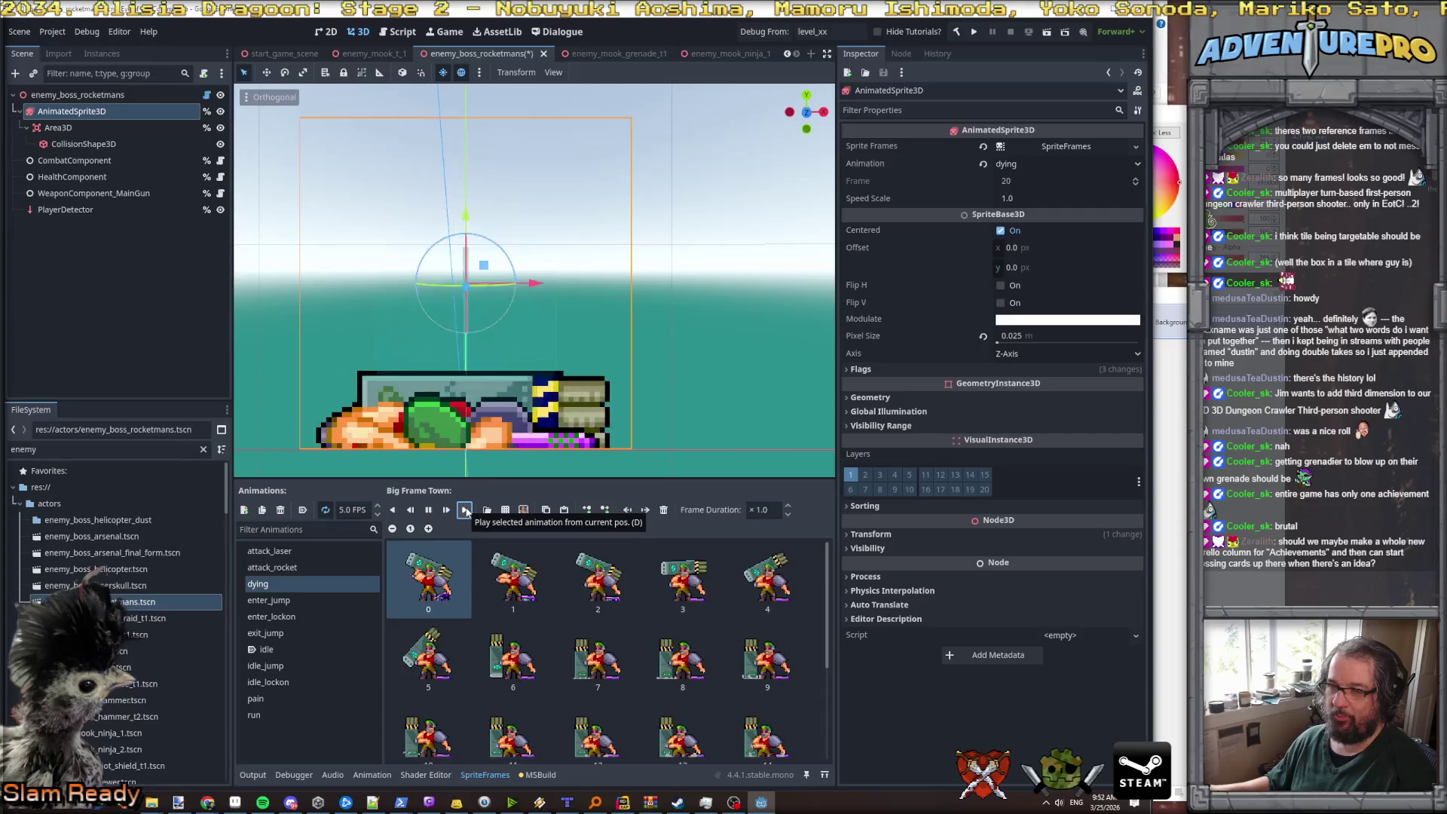
pyautogui.click(236, 804)
# - Go to frame 64 at the Die tag, play it, and open its Frame Properties showing 50 ms
pyautogui.hscroll(6, 784, 662)
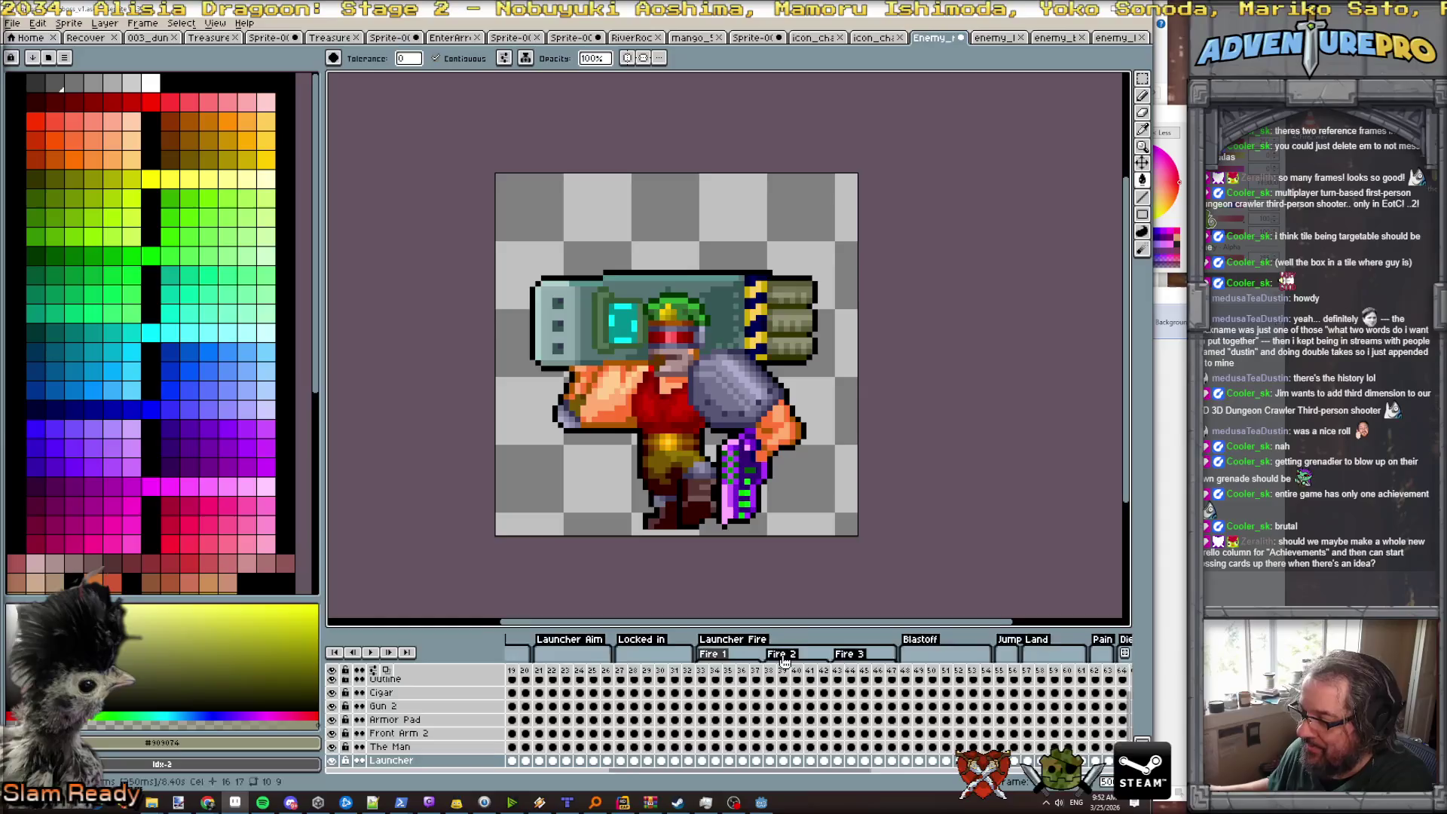
pyautogui.hscroll(2, 784, 662)
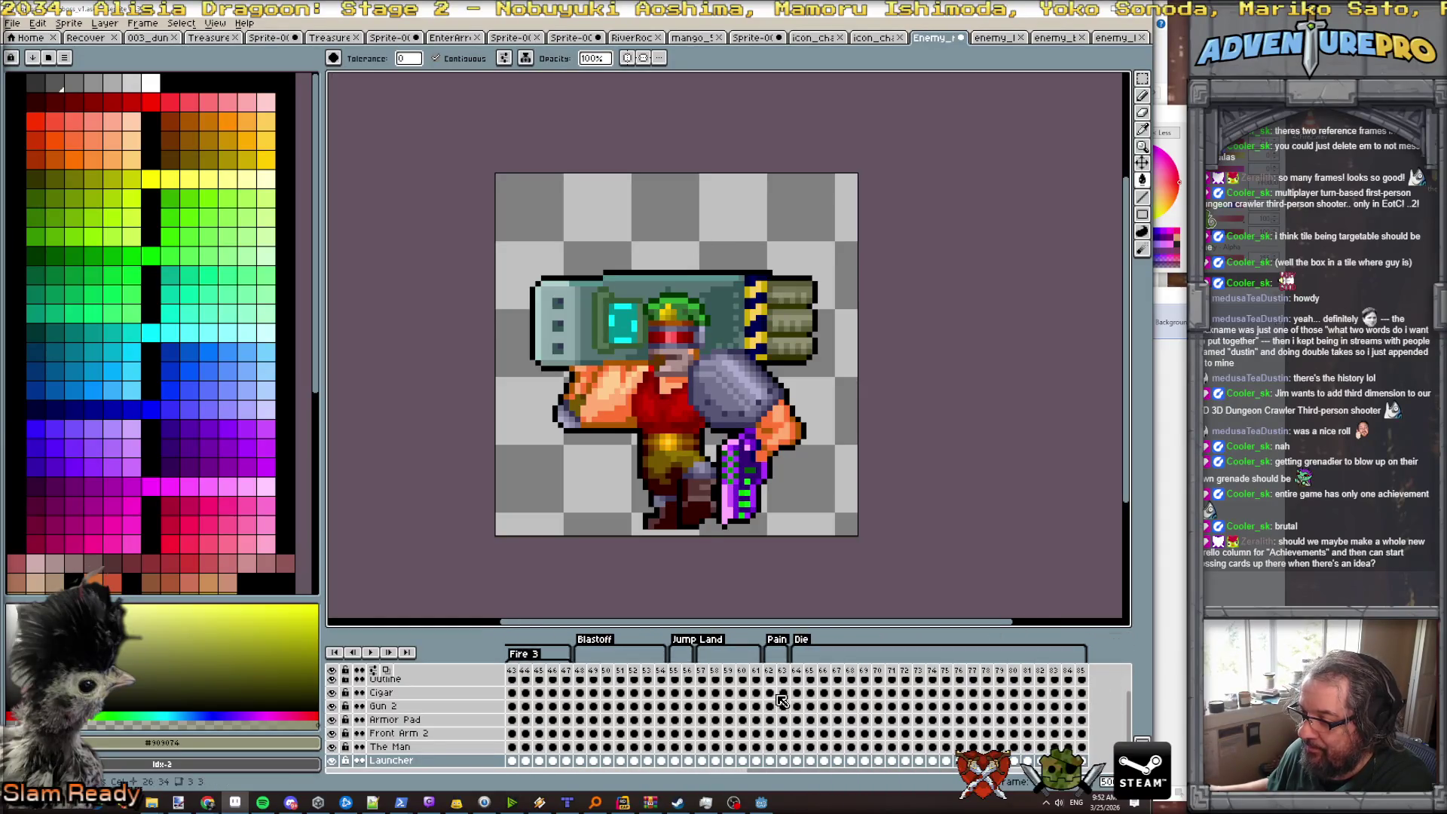
pyautogui.click(799, 671)
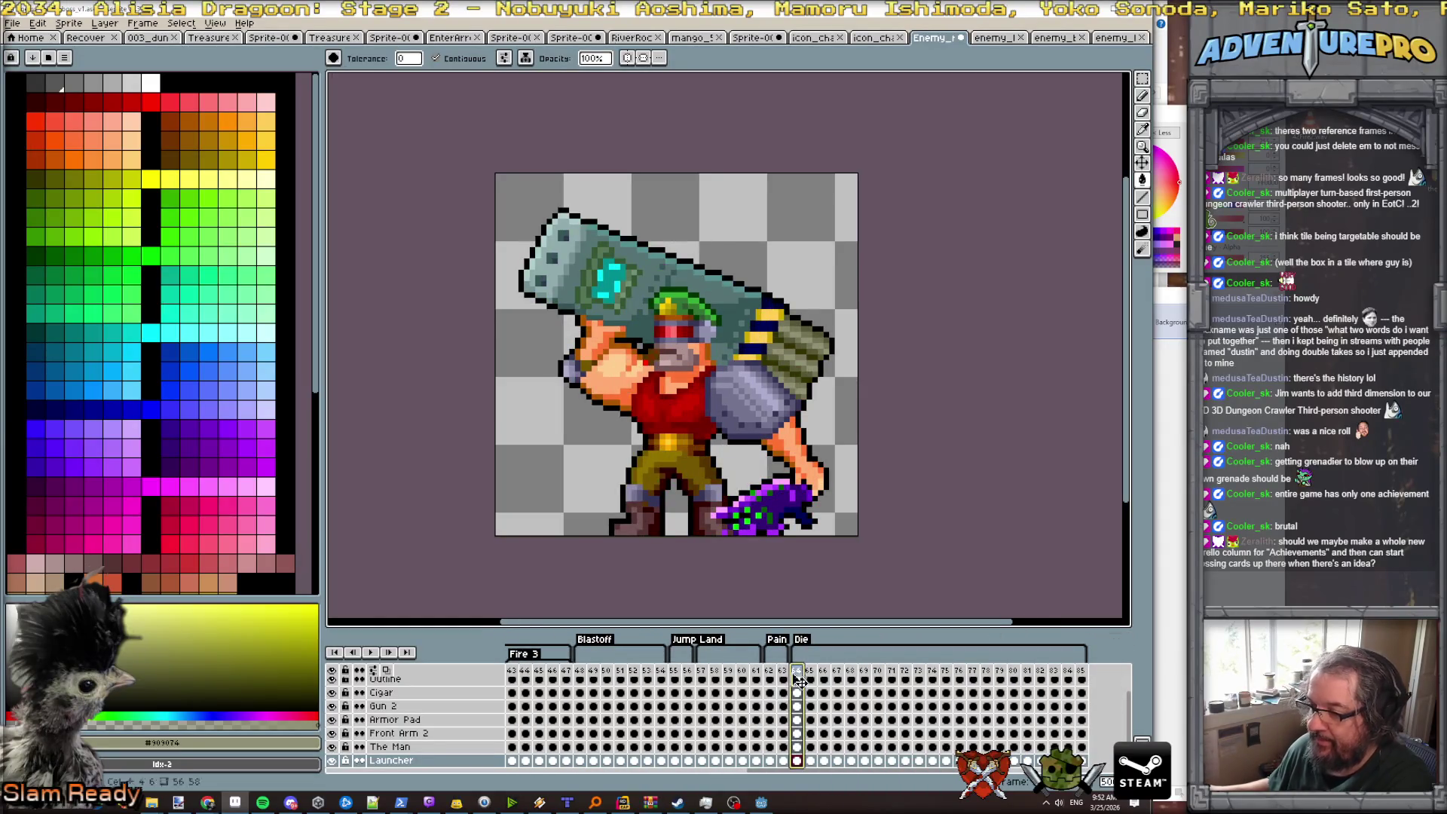
pyautogui.click(371, 653)
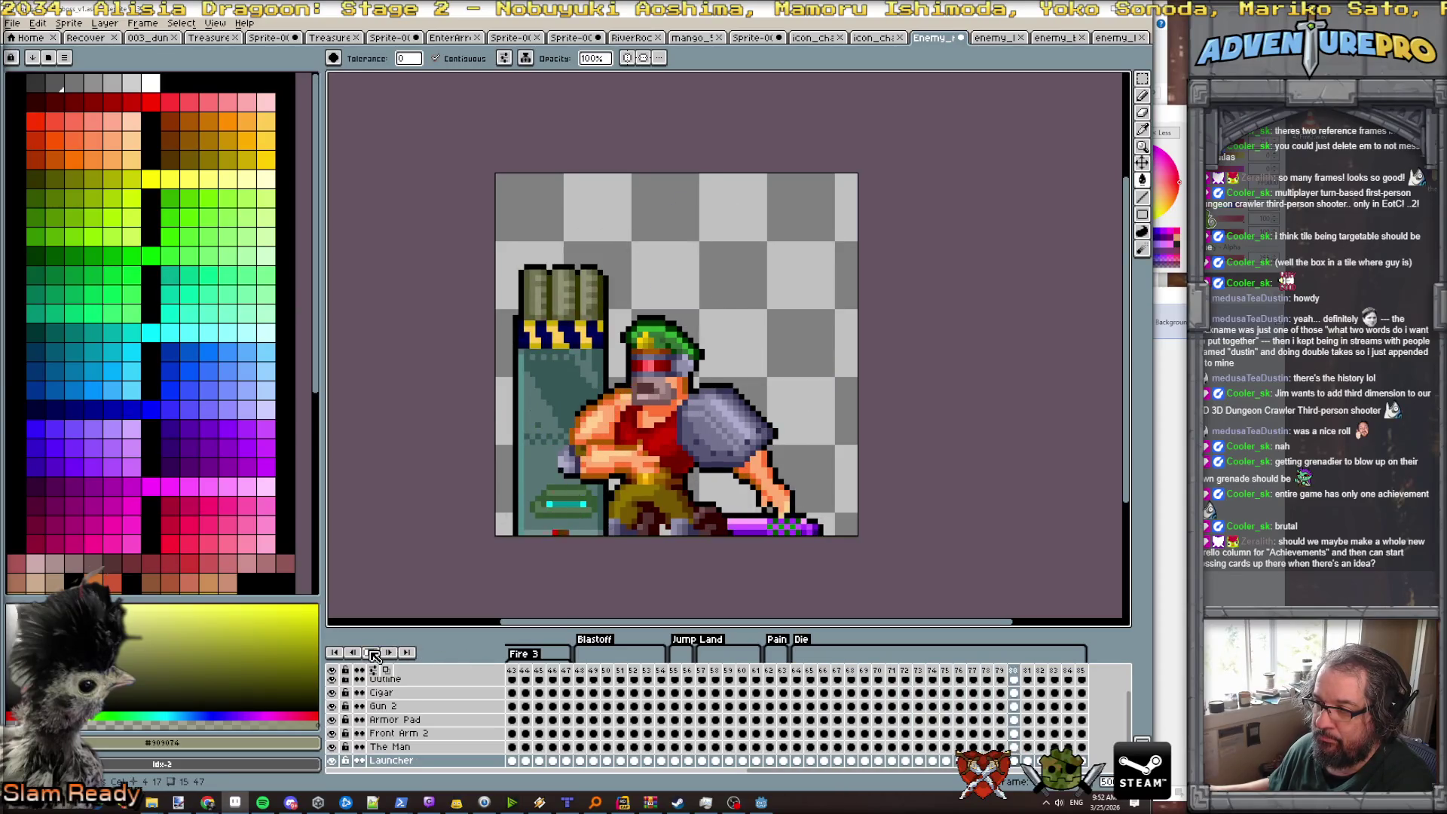
pyautogui.click(371, 653)
pyautogui.hscroll(-2, 935, 700)
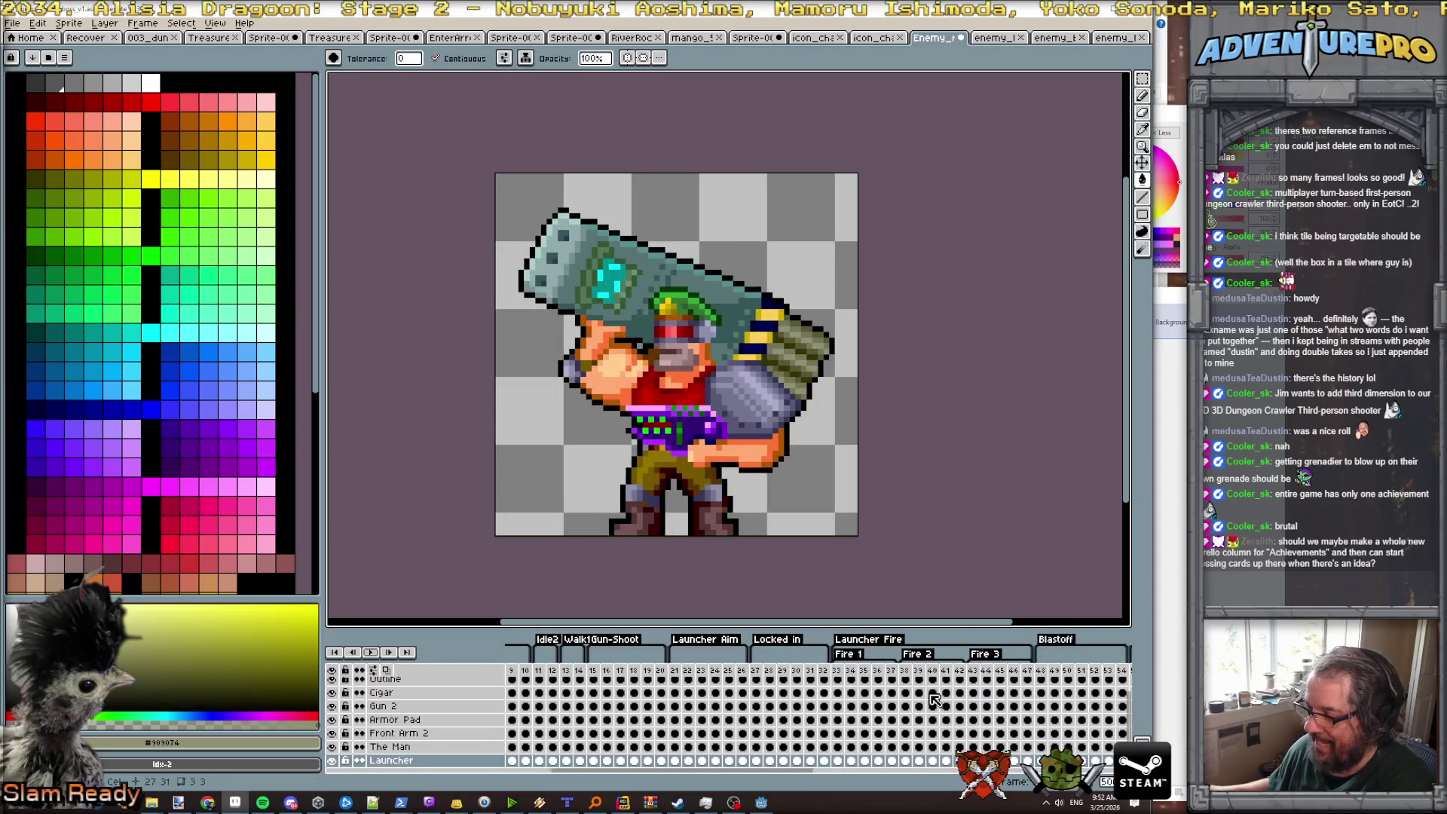
pyautogui.hscroll(4, 935, 699)
pyautogui.click(635, 673)
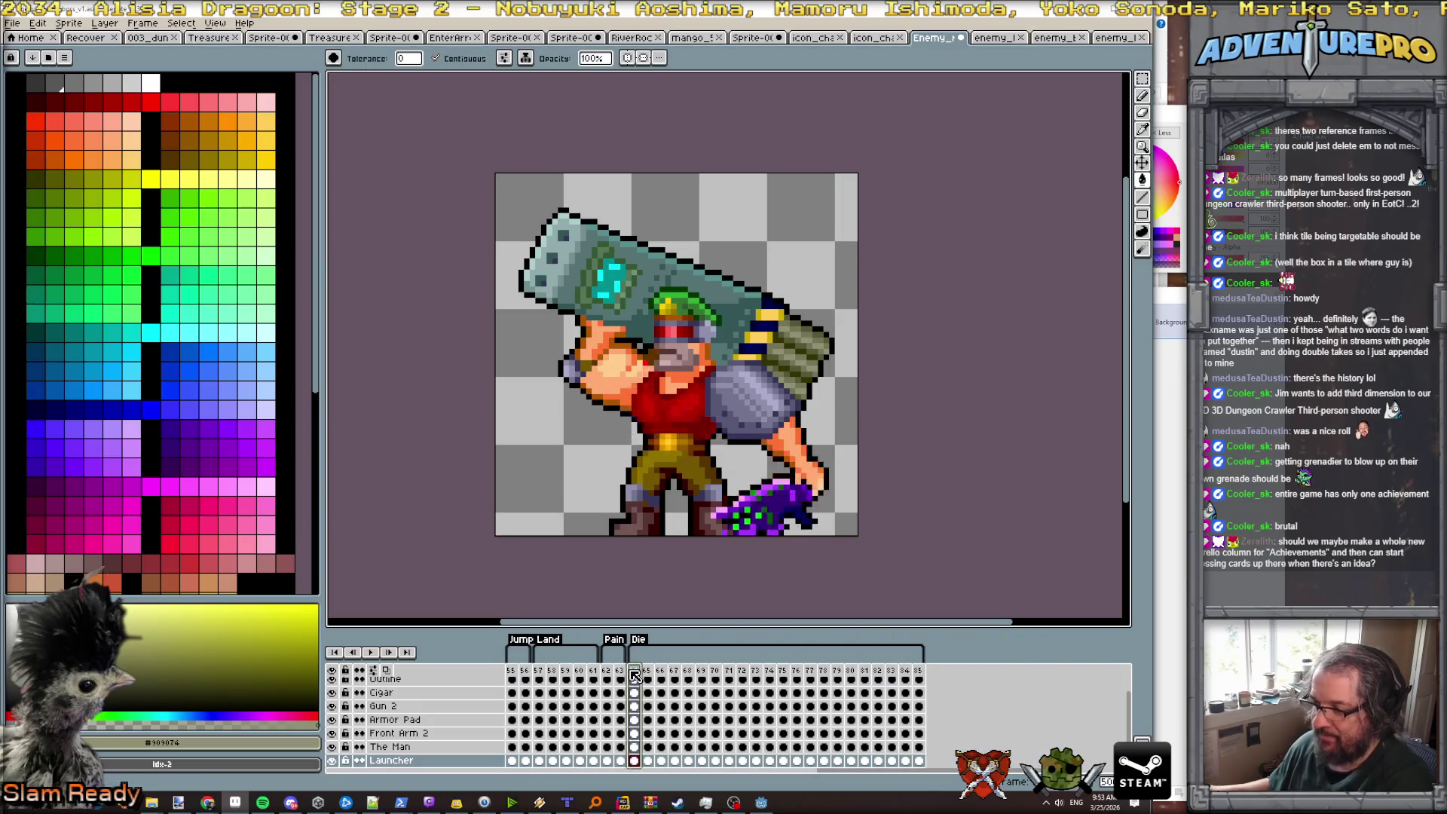
pyautogui.doubleClick(635, 673)
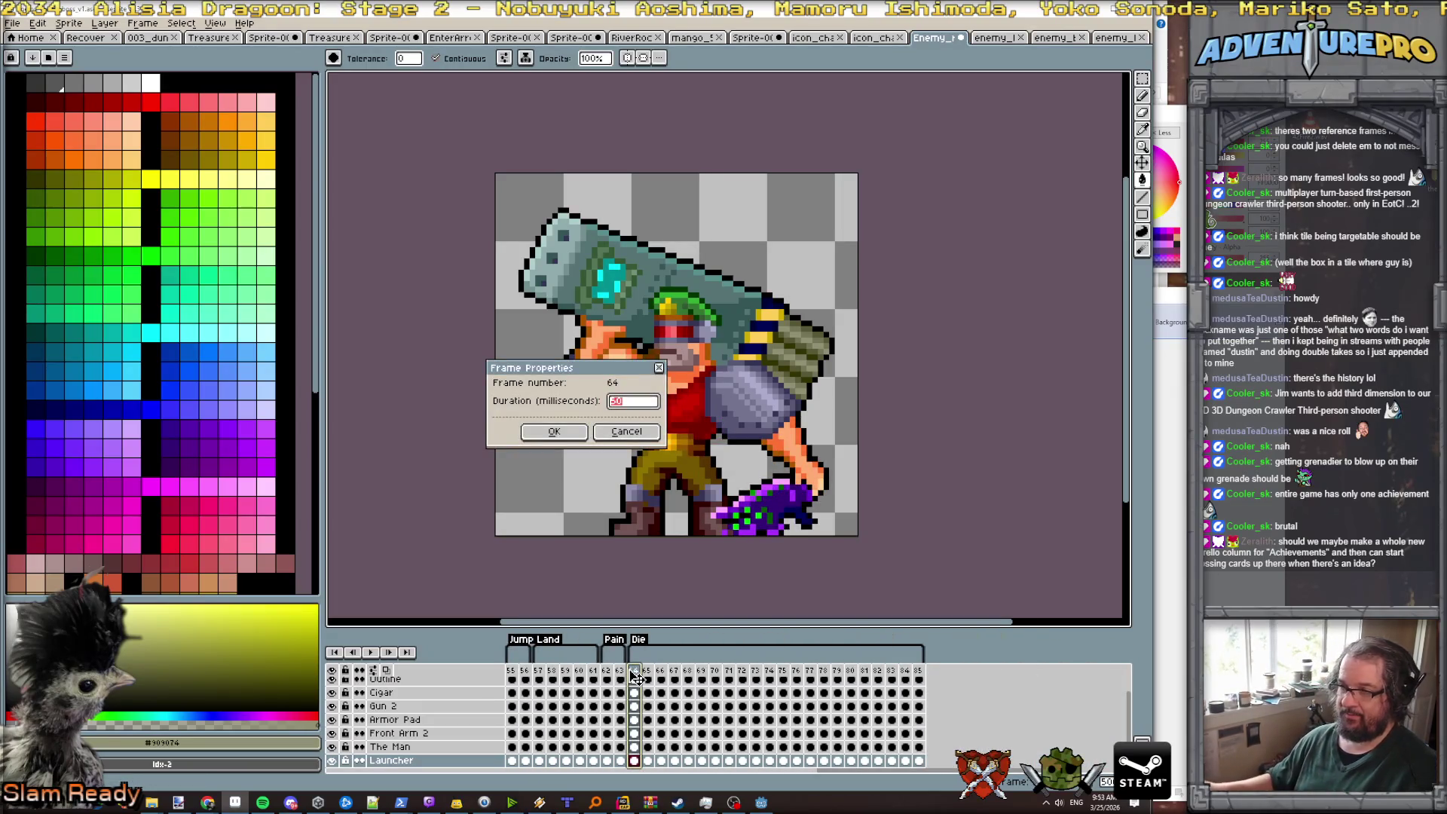
# - Keep frame 64 at 50 ms, then read the durations of frames 65 through 73
pyautogui.click(627, 432)
pyautogui.press('Right')
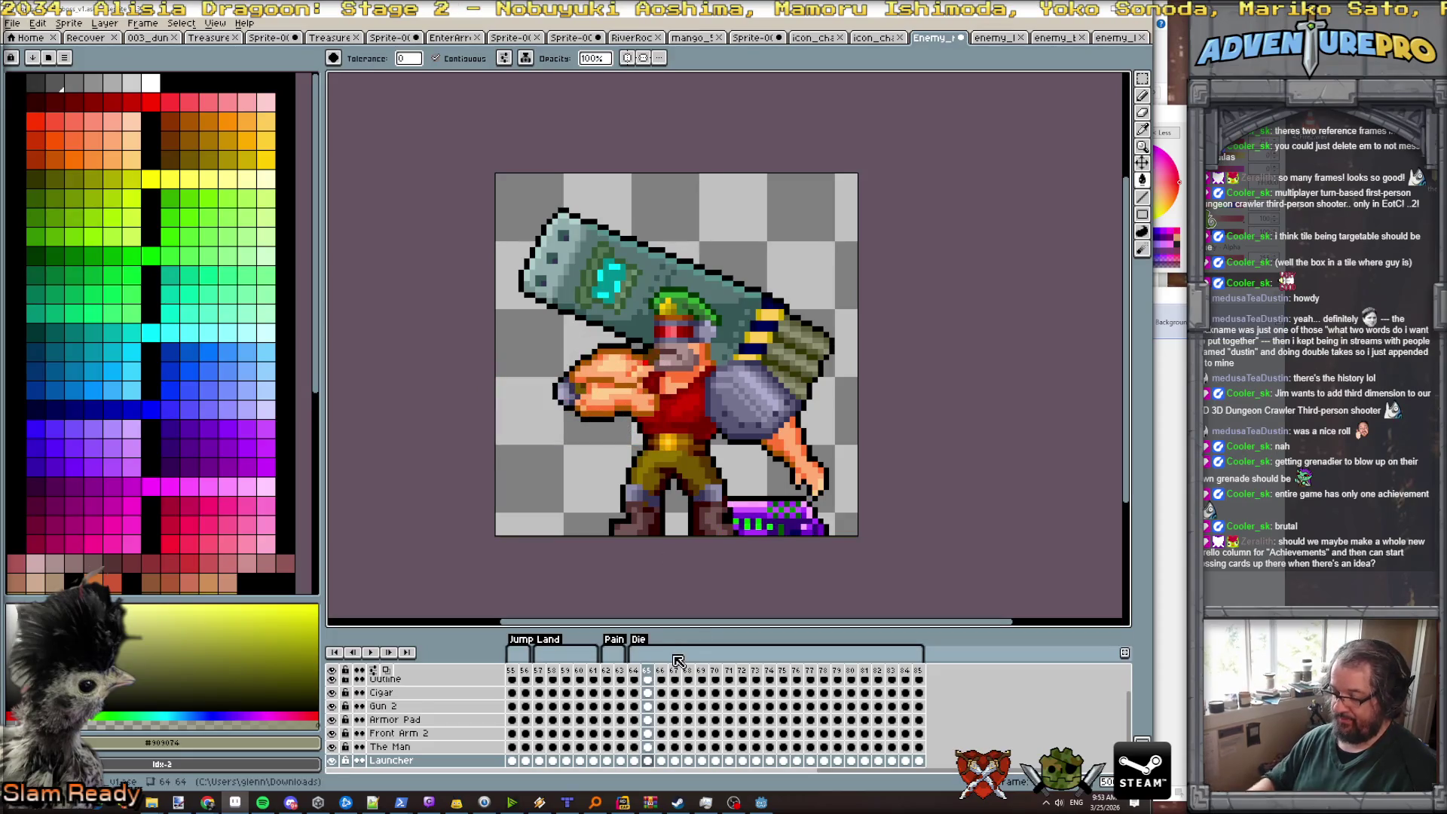
pyautogui.press('p')
pyautogui.press('Return')
pyautogui.press('Right')
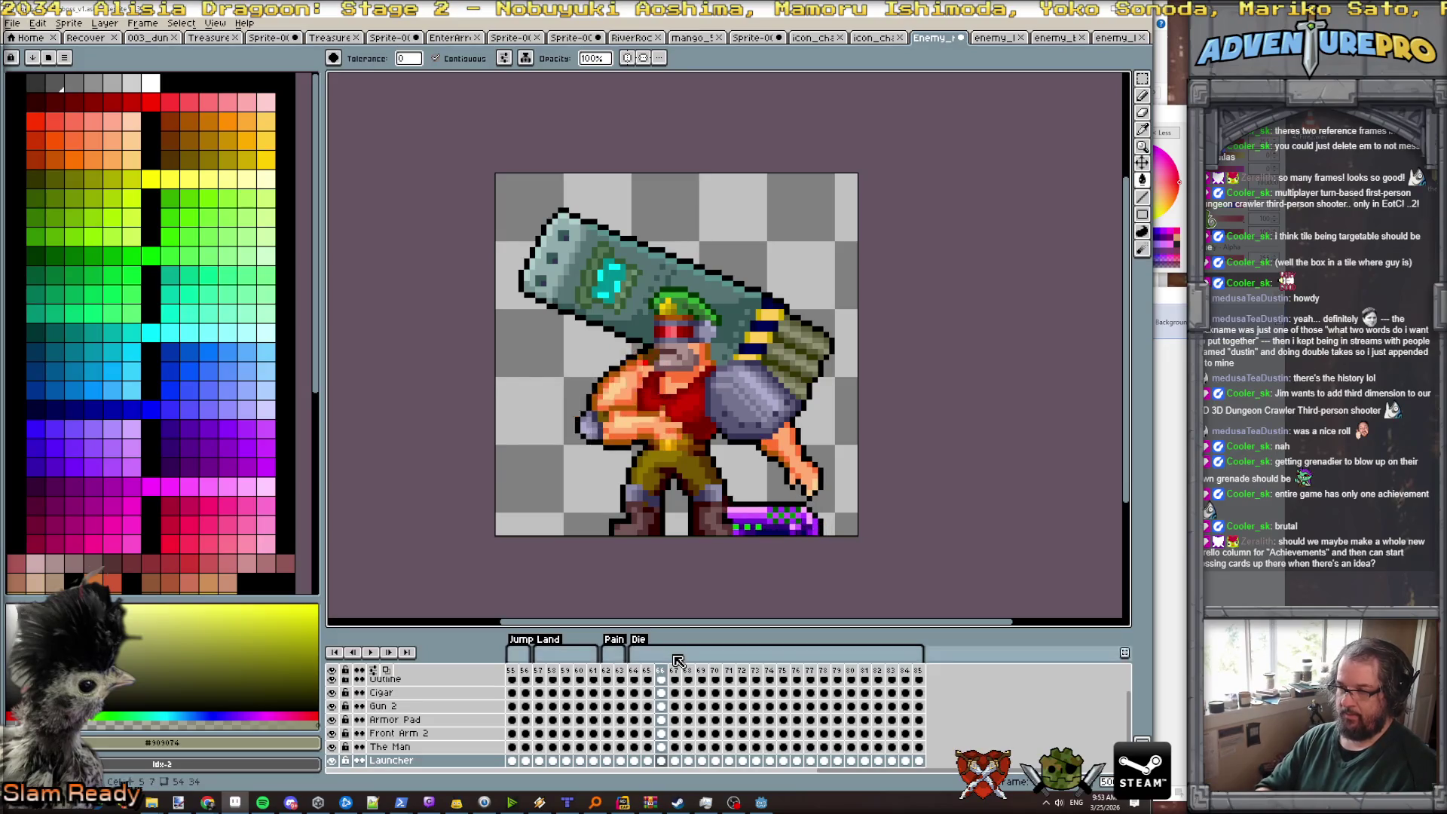
pyautogui.press('p')
pyautogui.press('Return')
pyautogui.press('Right')
pyautogui.press('p')
pyautogui.press('Return')
pyautogui.press('Right')
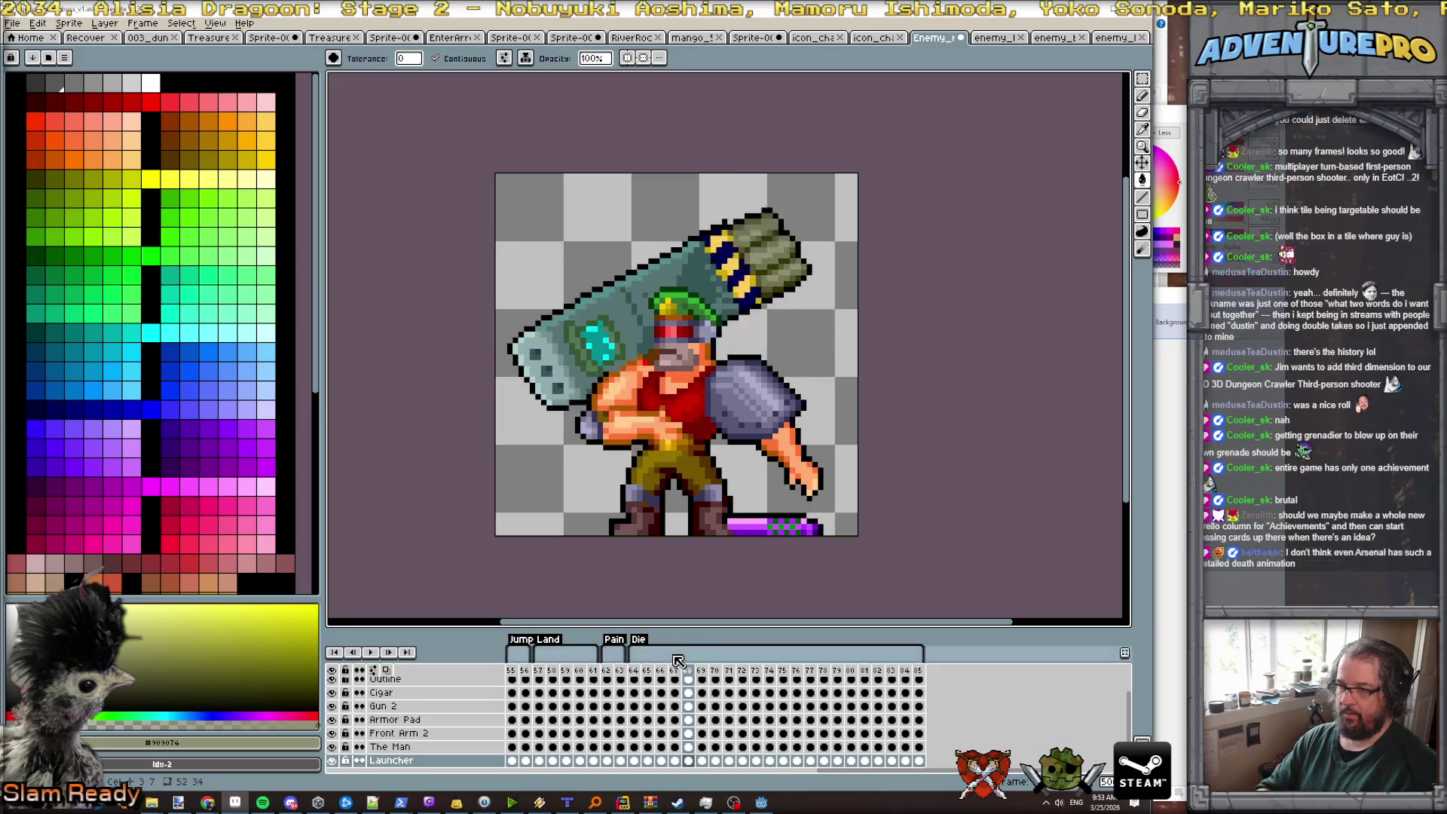
pyautogui.press('p')
pyautogui.press('Return')
pyautogui.press('Right')
pyautogui.press('p')
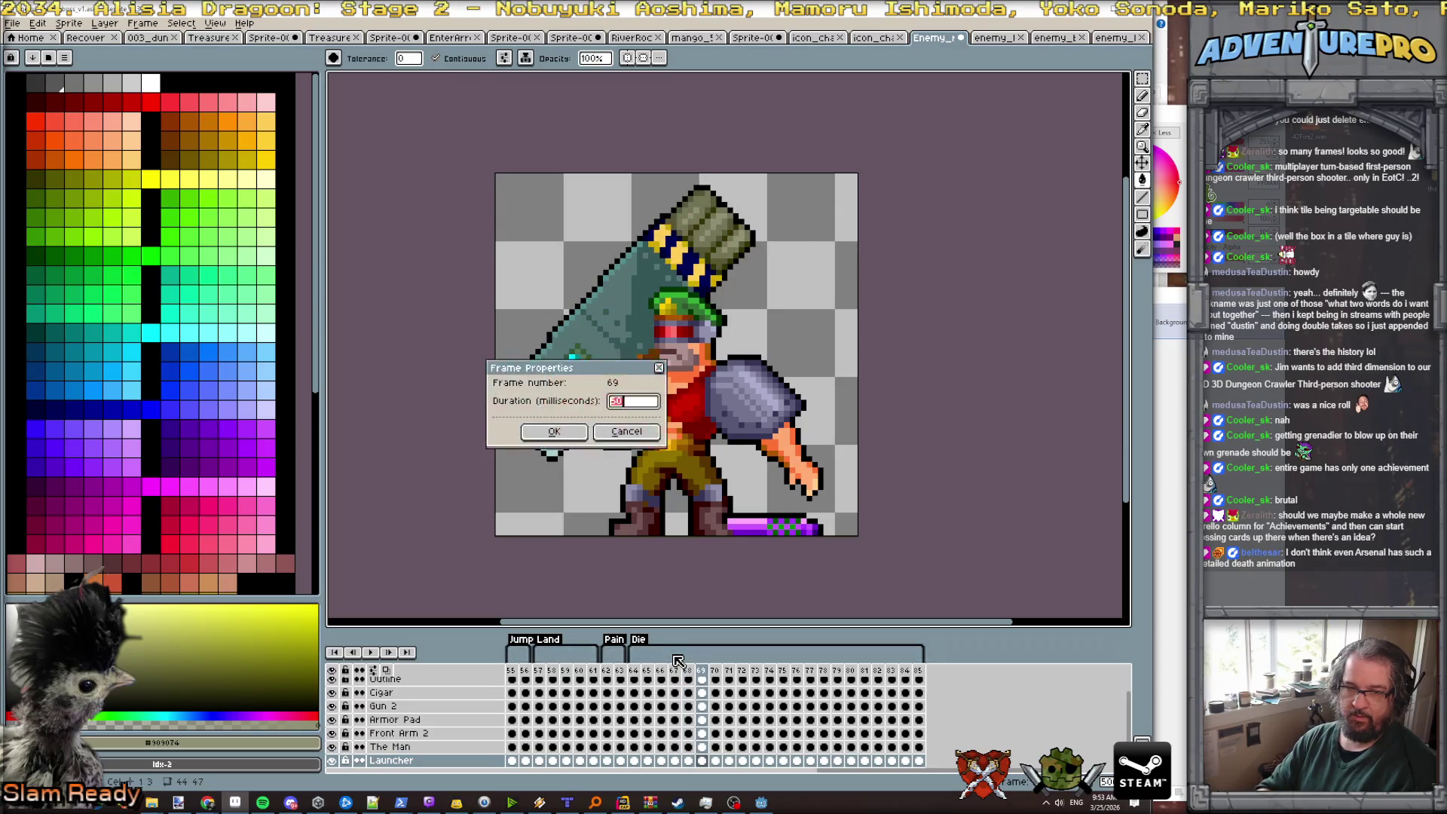
pyautogui.press('Return')
pyautogui.press('Right')
pyautogui.press('p')
pyautogui.press('Return')
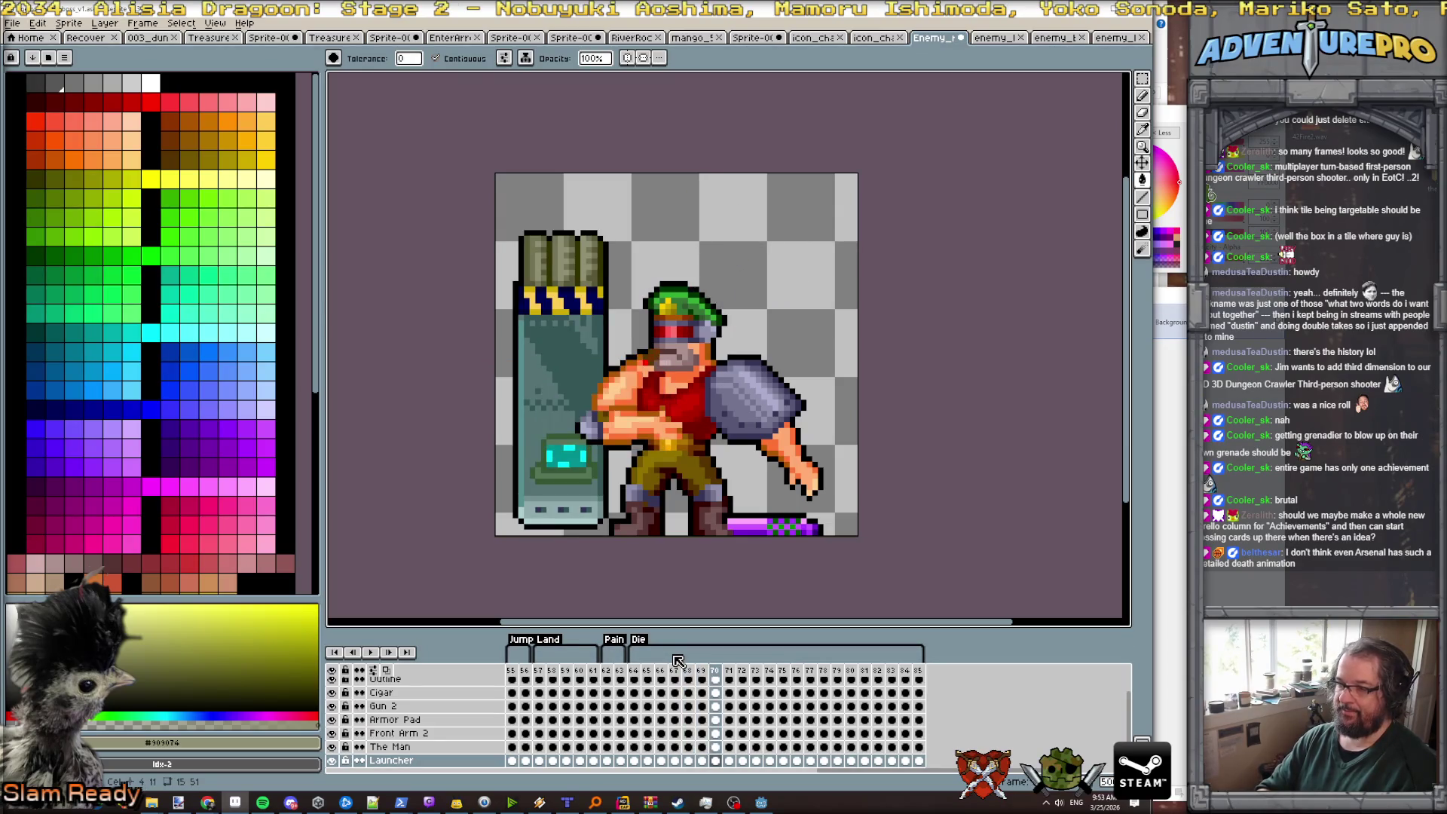
pyautogui.press('Right')
pyautogui.press('p')
pyautogui.press('Return')
pyautogui.press('Right')
pyautogui.press('p')
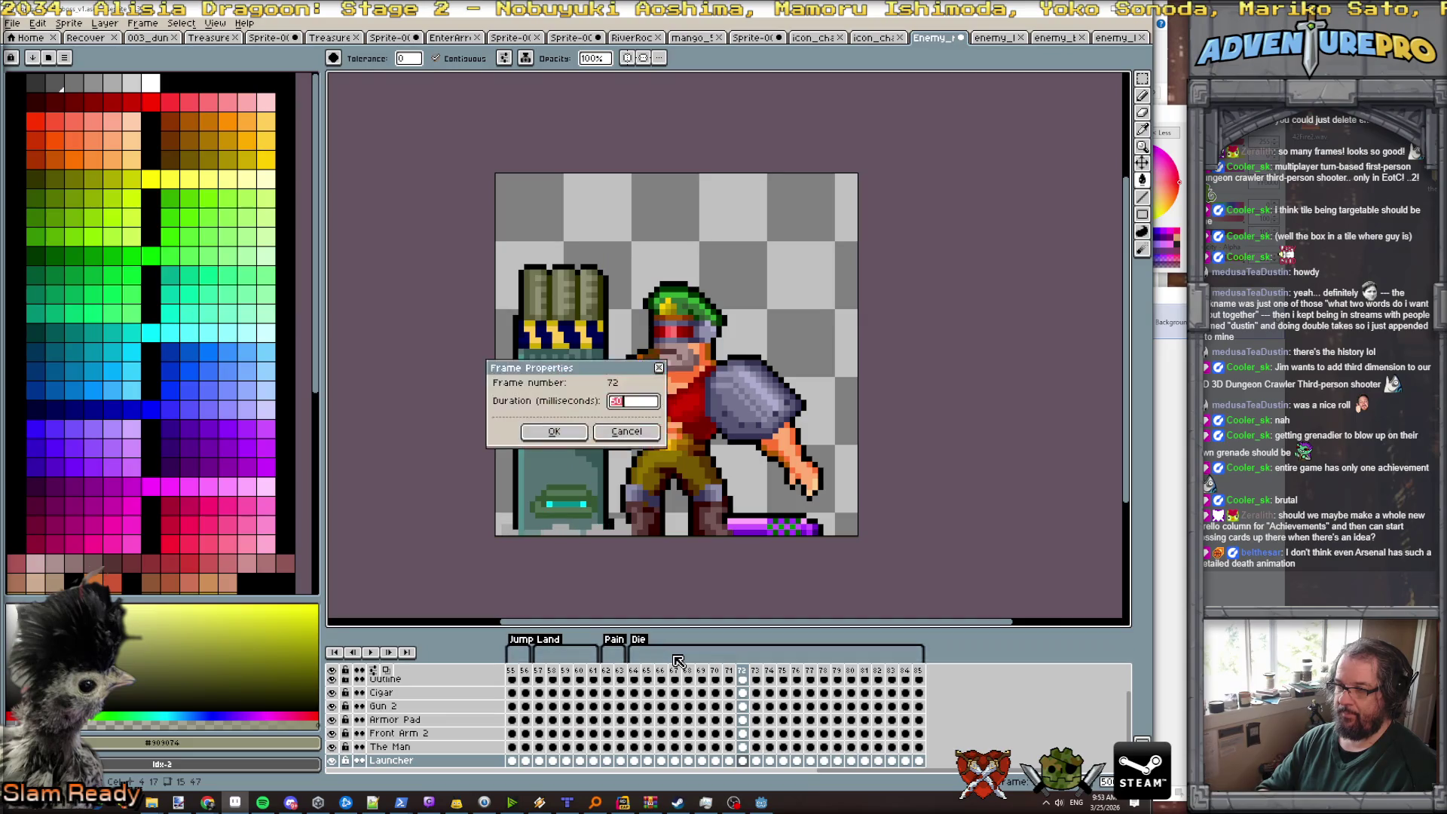
pyautogui.press('Return')
pyautogui.press('Right')
pyautogui.press('p')
pyautogui.press('Return')
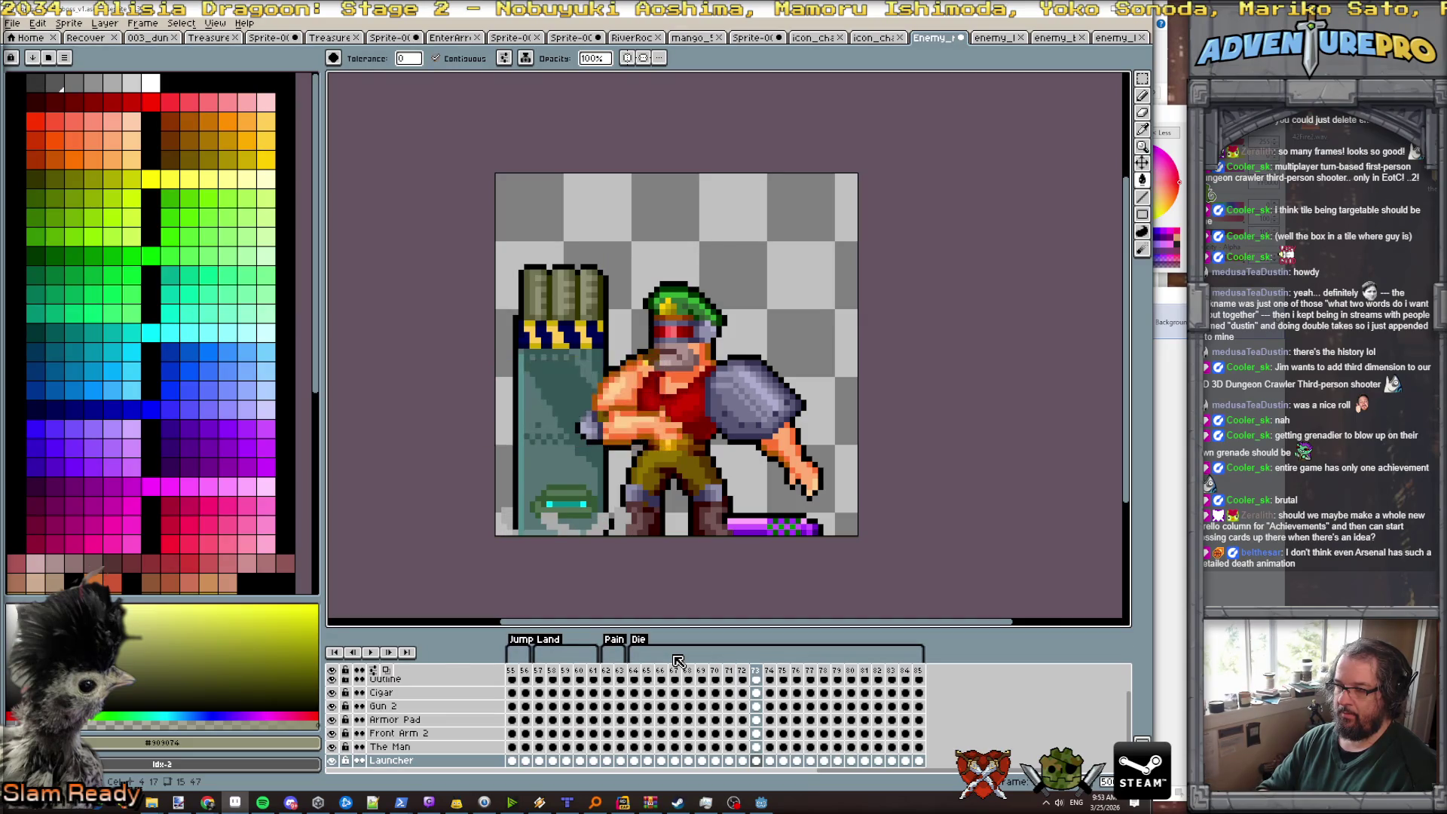
# - Read each death frame's duration from 74 to 85, with the final lying-down frame at 200 ms
pyautogui.press('Right')
pyautogui.press('p')
pyautogui.press('Return')
pyautogui.press('Right')
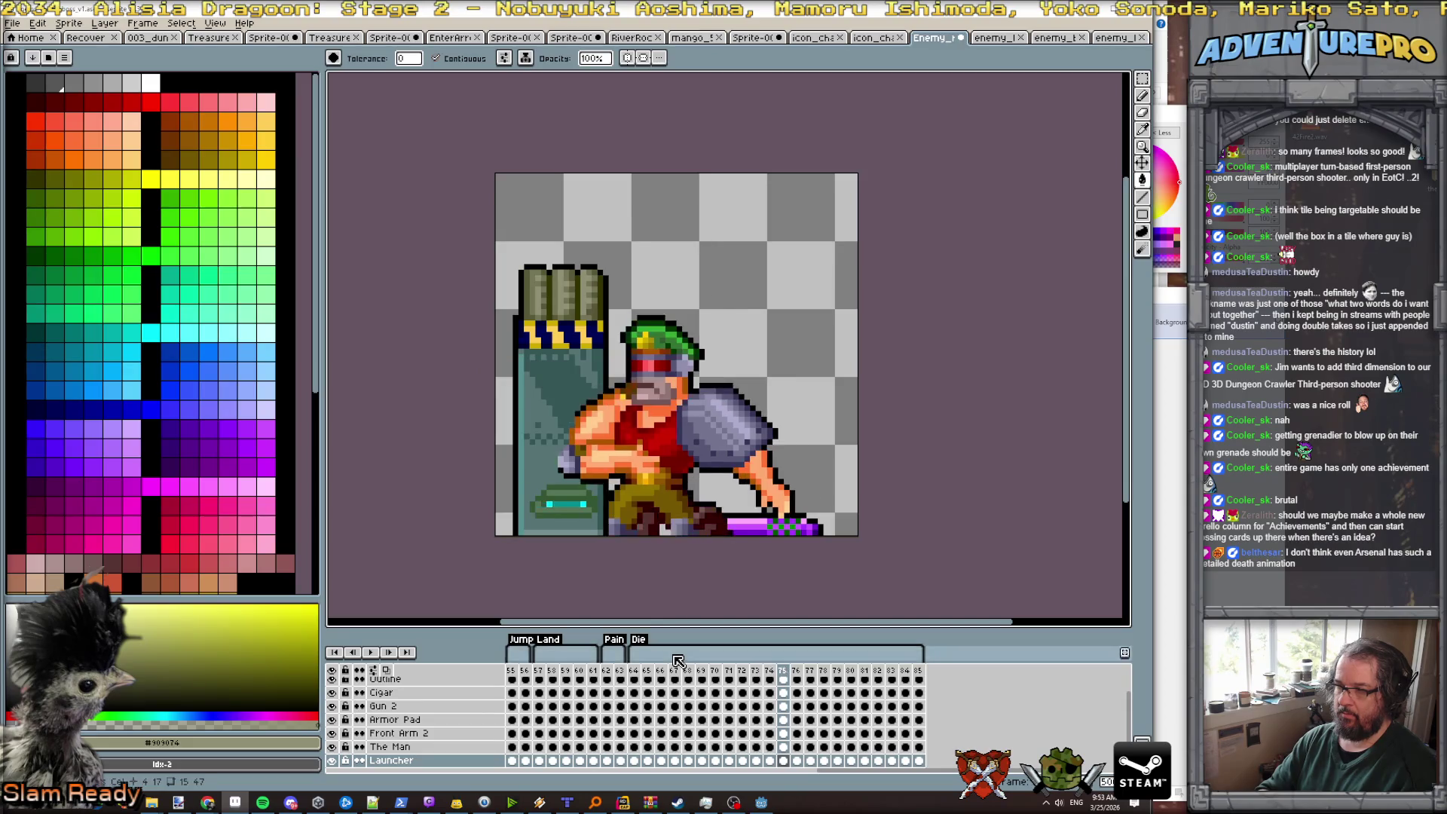
pyautogui.press('p')
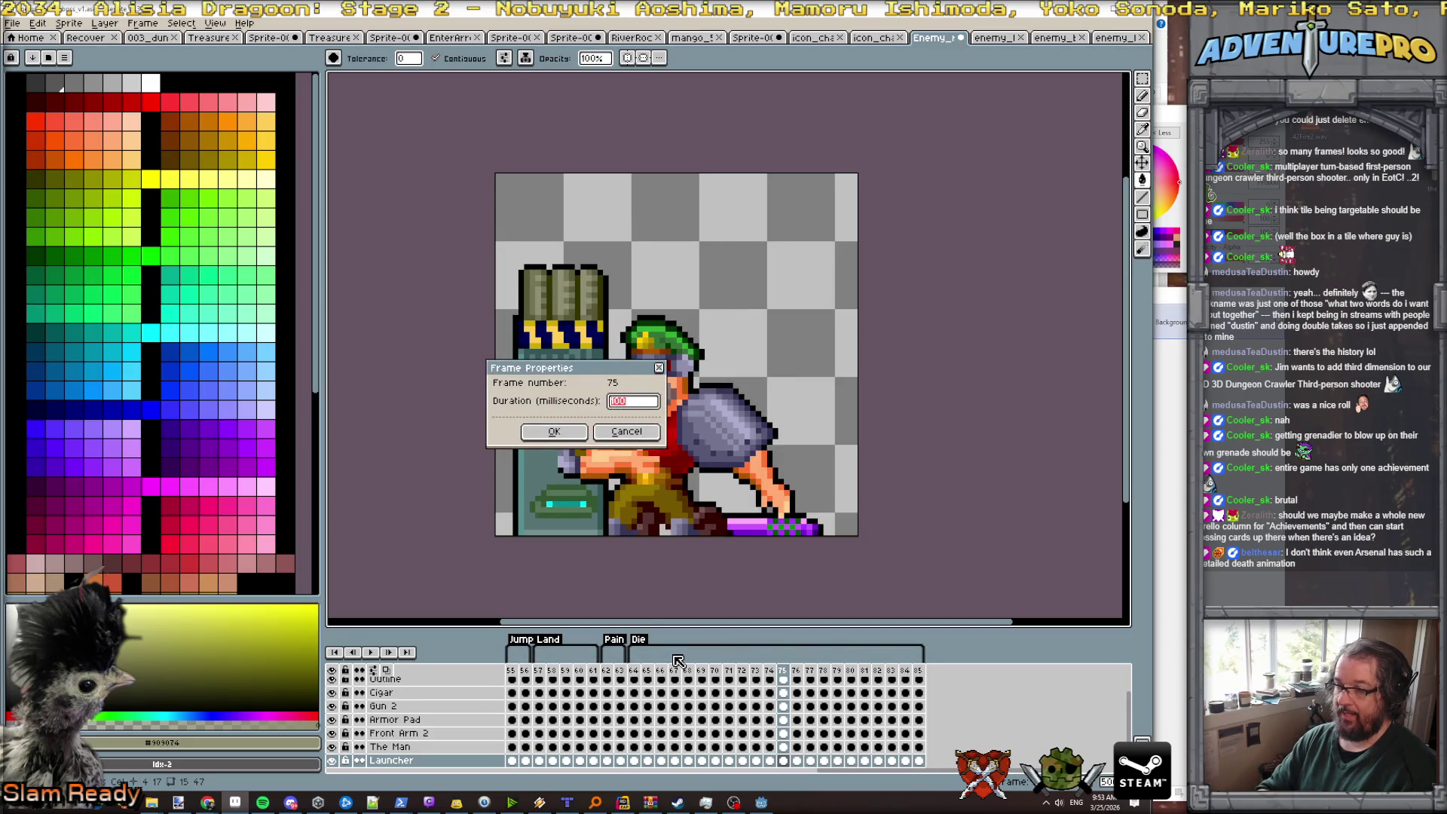
pyautogui.press('Return')
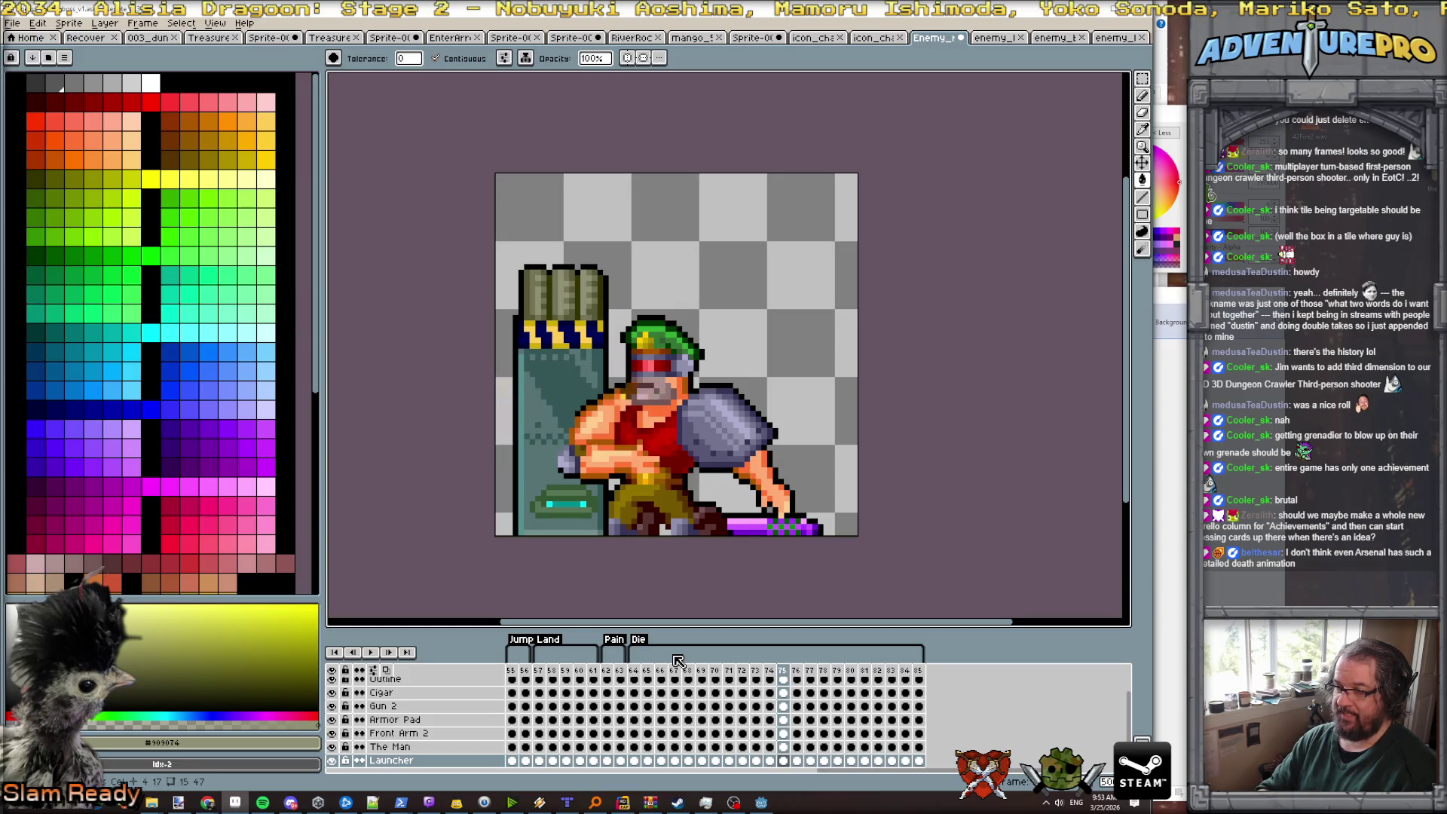
pyautogui.press('Right')
pyautogui.press('p')
pyautogui.press('Return')
pyautogui.press('Right')
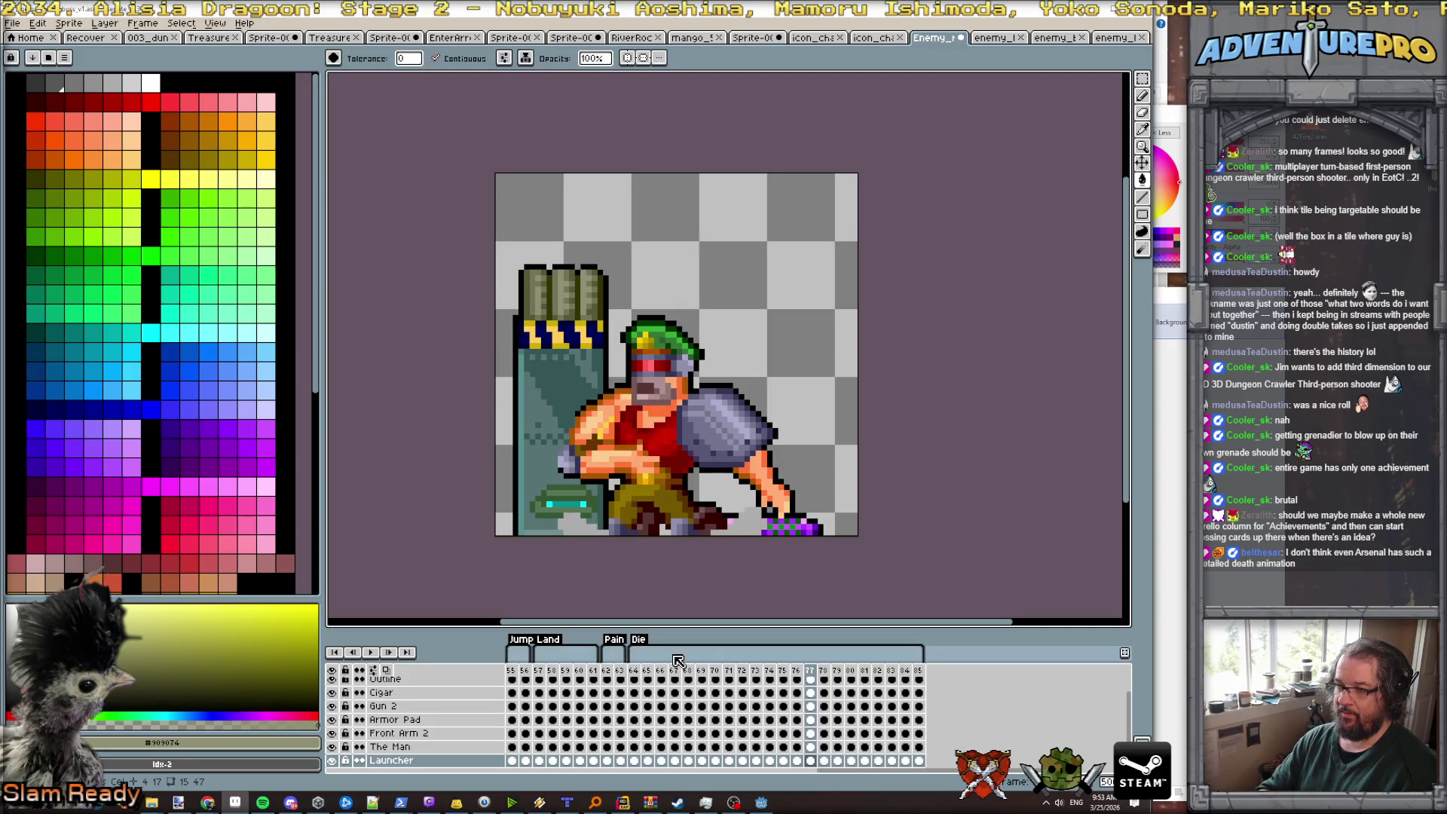
pyautogui.press('p')
pyautogui.press('Return')
pyautogui.press('Right')
pyautogui.press('p')
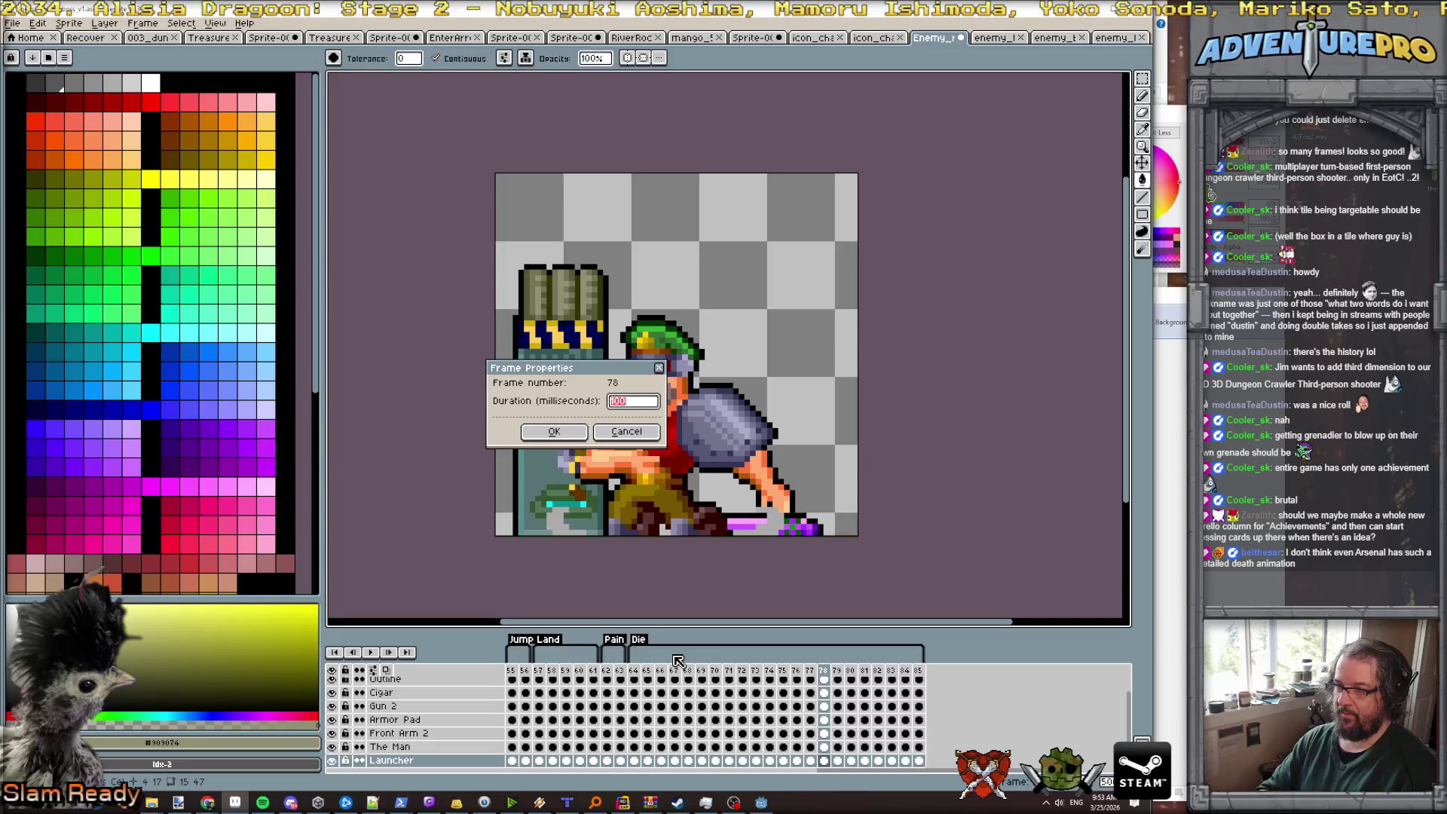
pyautogui.press('Return')
pyautogui.press('Right')
pyautogui.press('p')
pyautogui.press('Return')
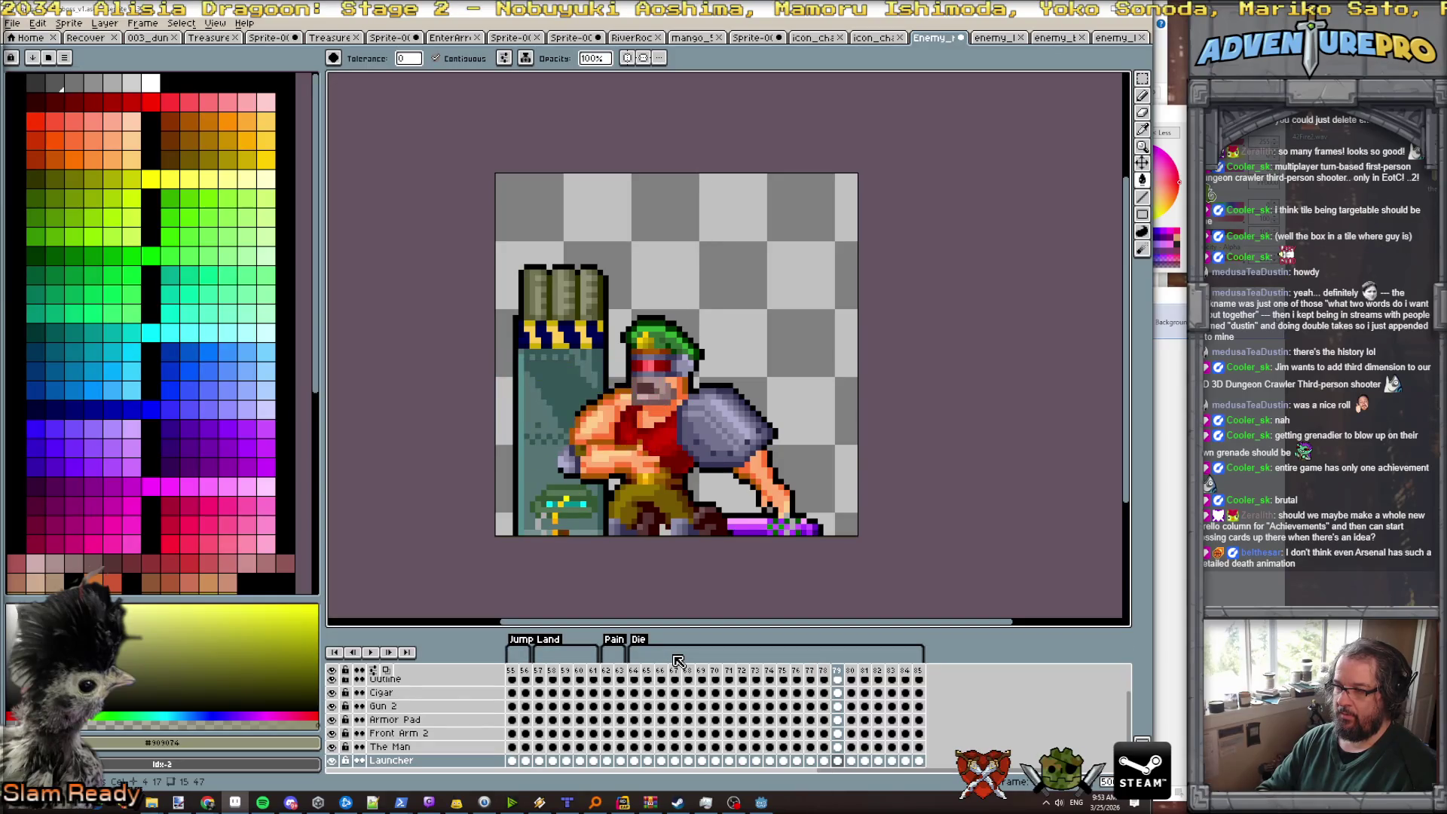
pyautogui.press('Right')
pyautogui.press('p')
pyautogui.press('Return')
pyautogui.press('Right')
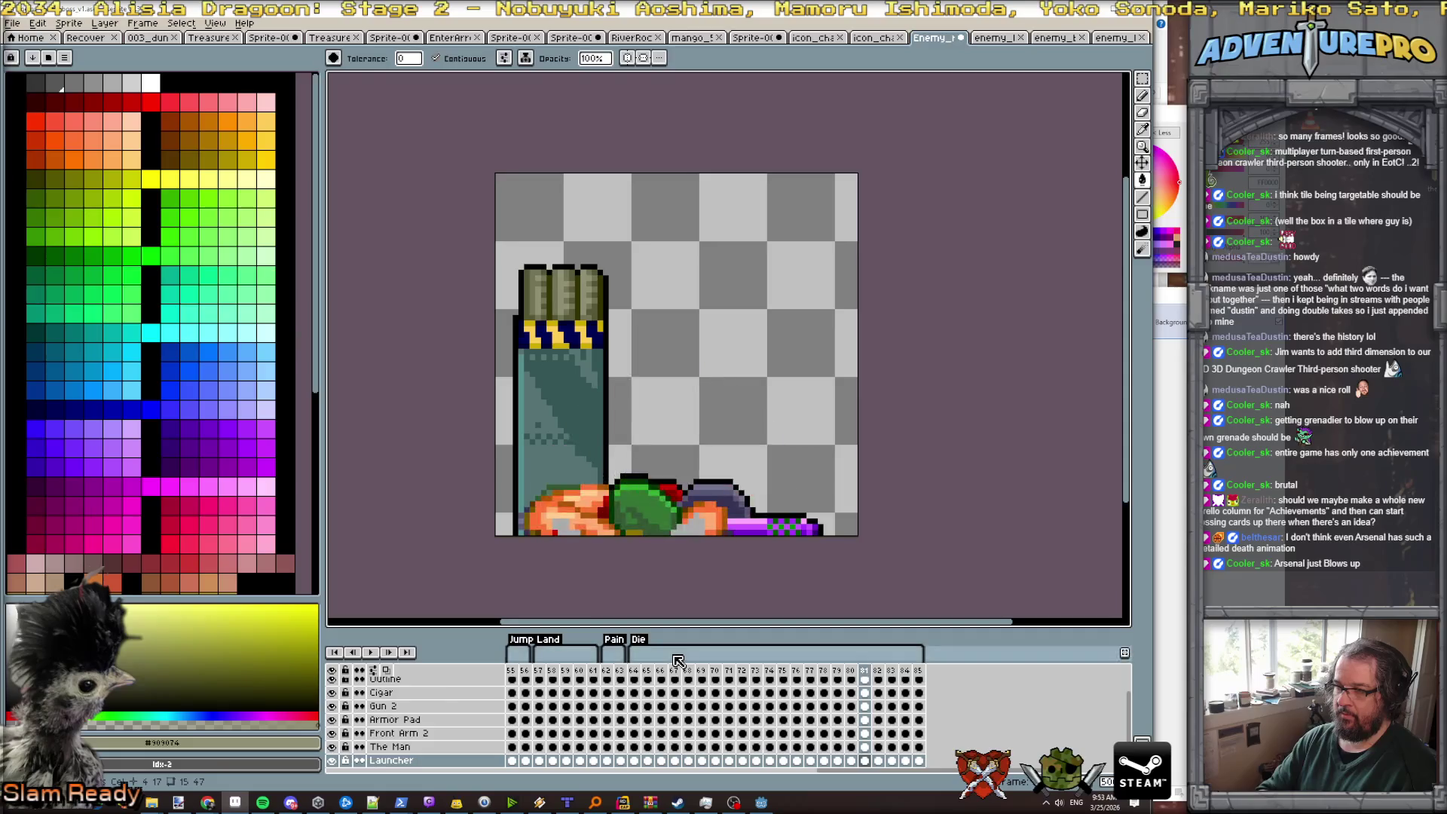
pyautogui.press('p')
pyautogui.press('Return')
pyautogui.press('Right')
pyautogui.press('p')
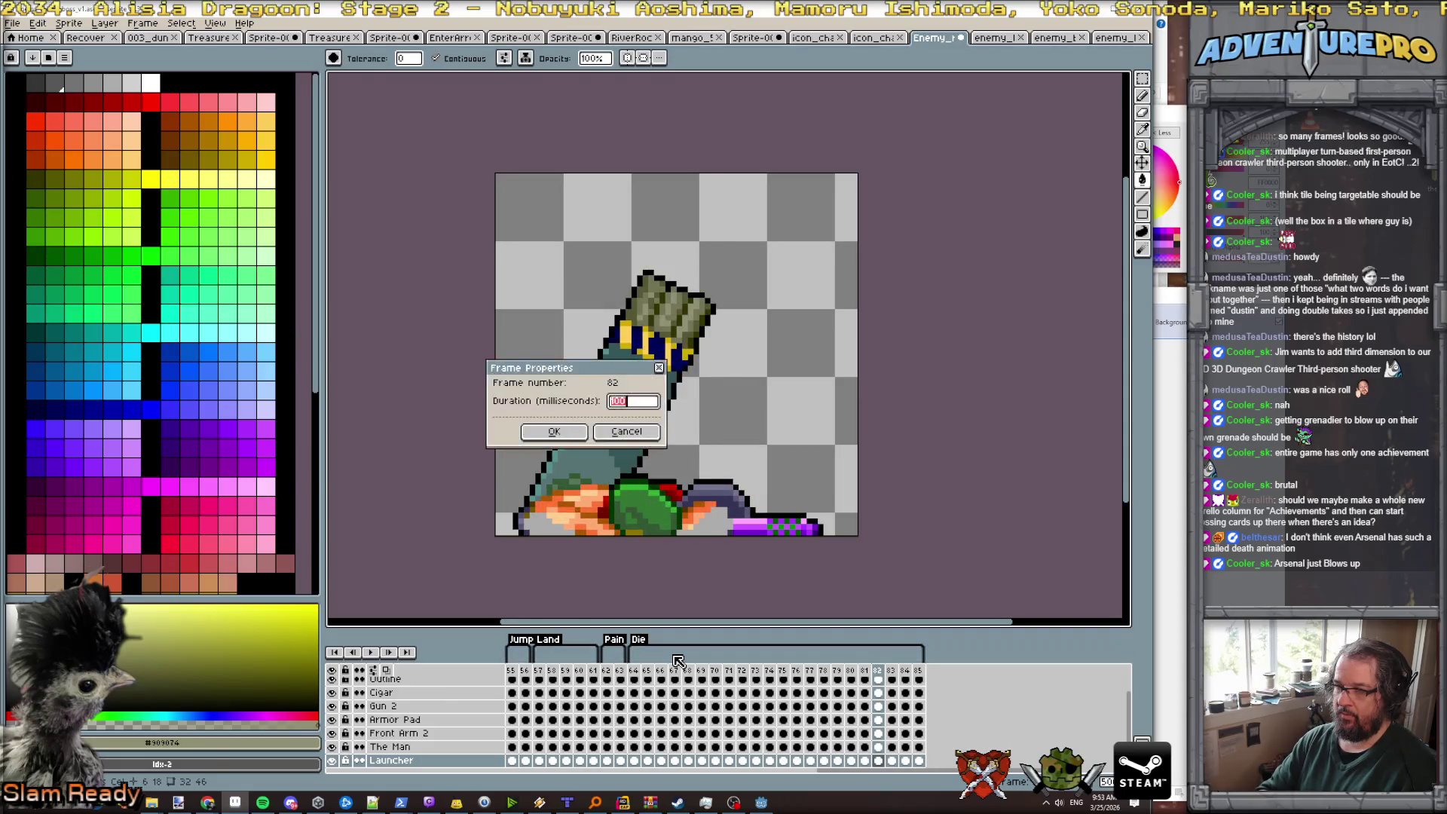
pyautogui.press('Return')
pyautogui.press('Right')
pyautogui.press('p')
pyautogui.press('Return')
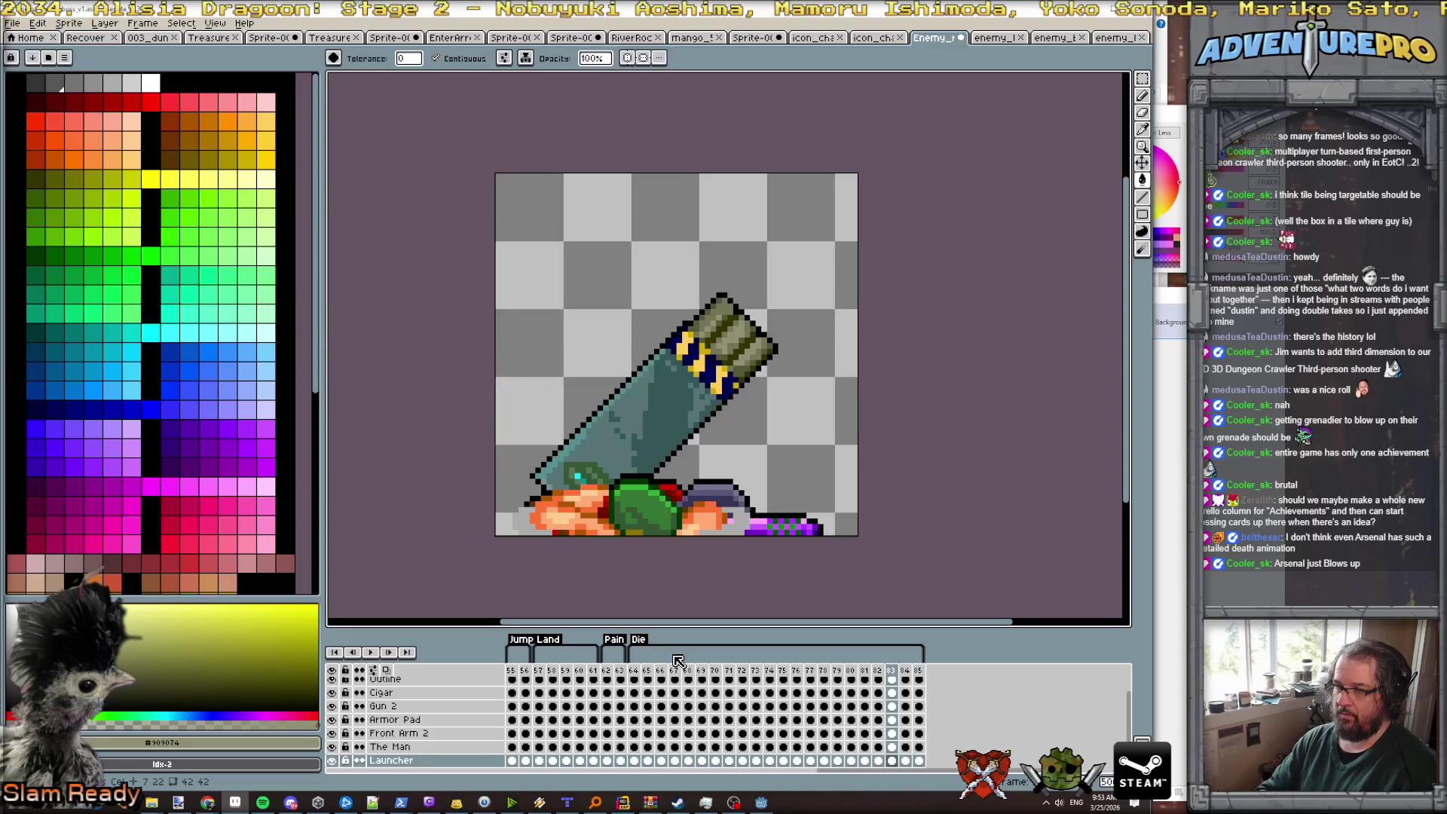
pyautogui.press('Right')
pyautogui.press('p')
pyautogui.press('Return')
pyautogui.press('Right')
pyautogui.press('p')
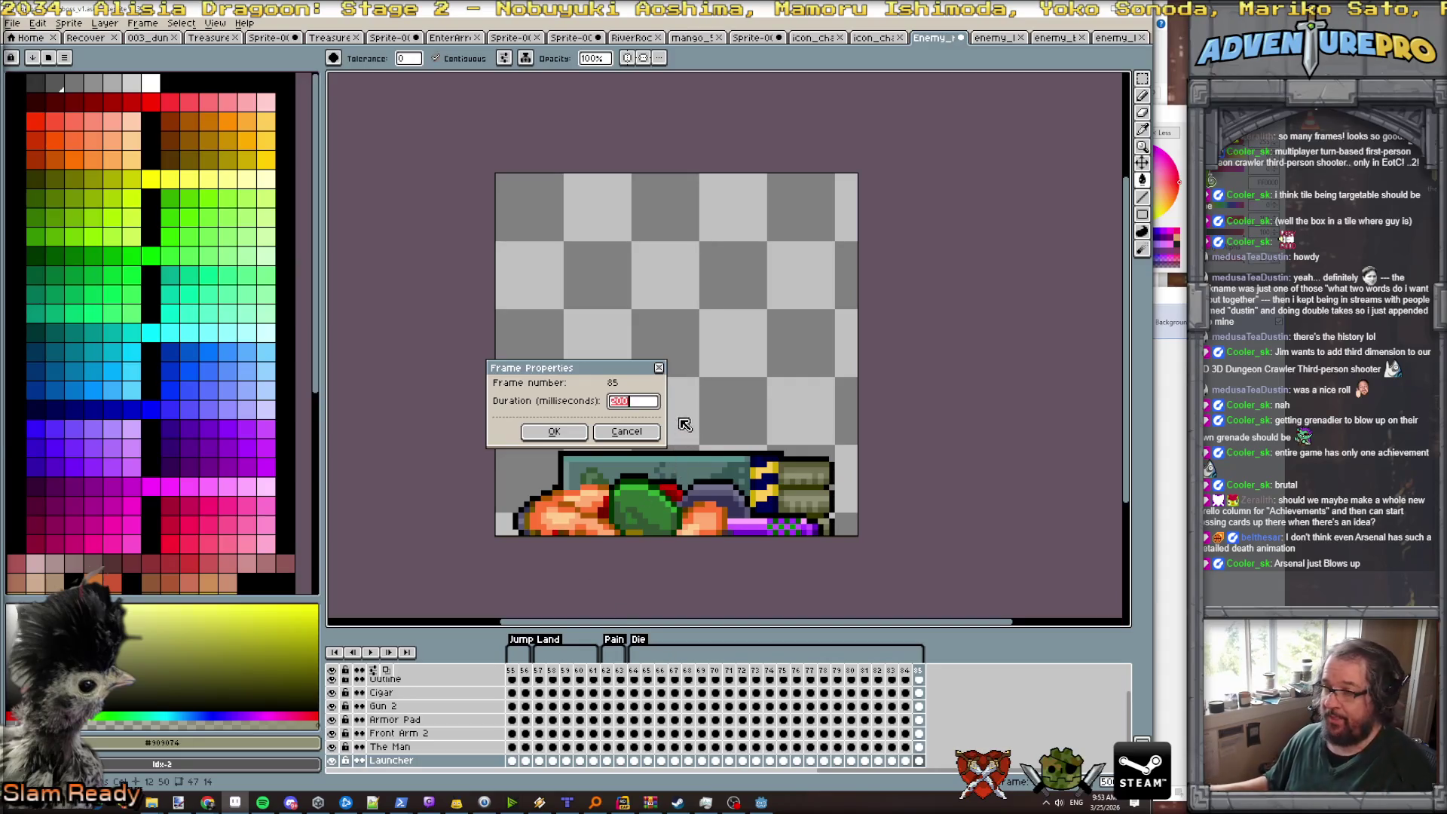
pyautogui.press('Return')
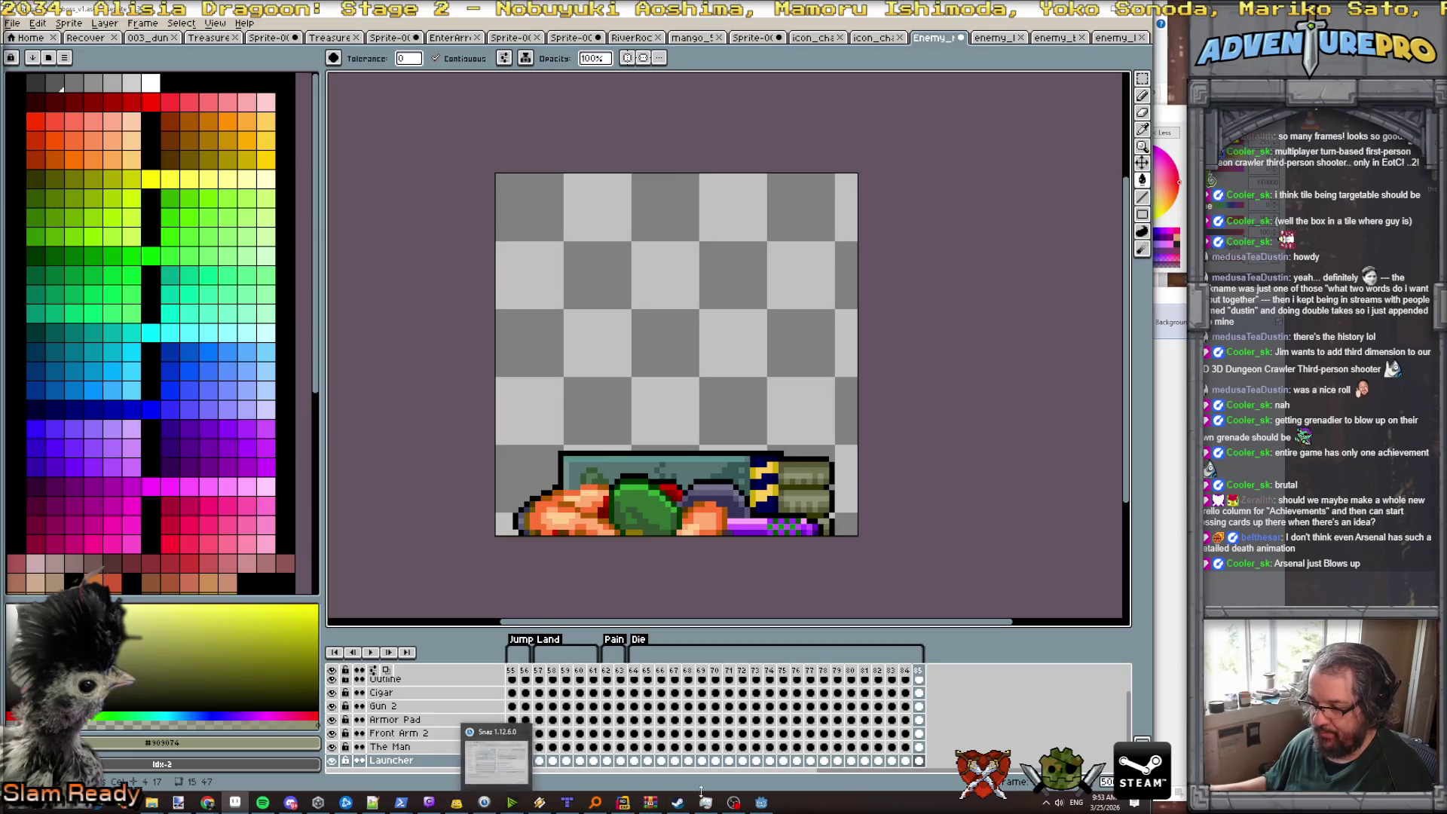
# - Return to the Godot editor showing the rocketman boss scene
pyautogui.moveTo(207, 803)
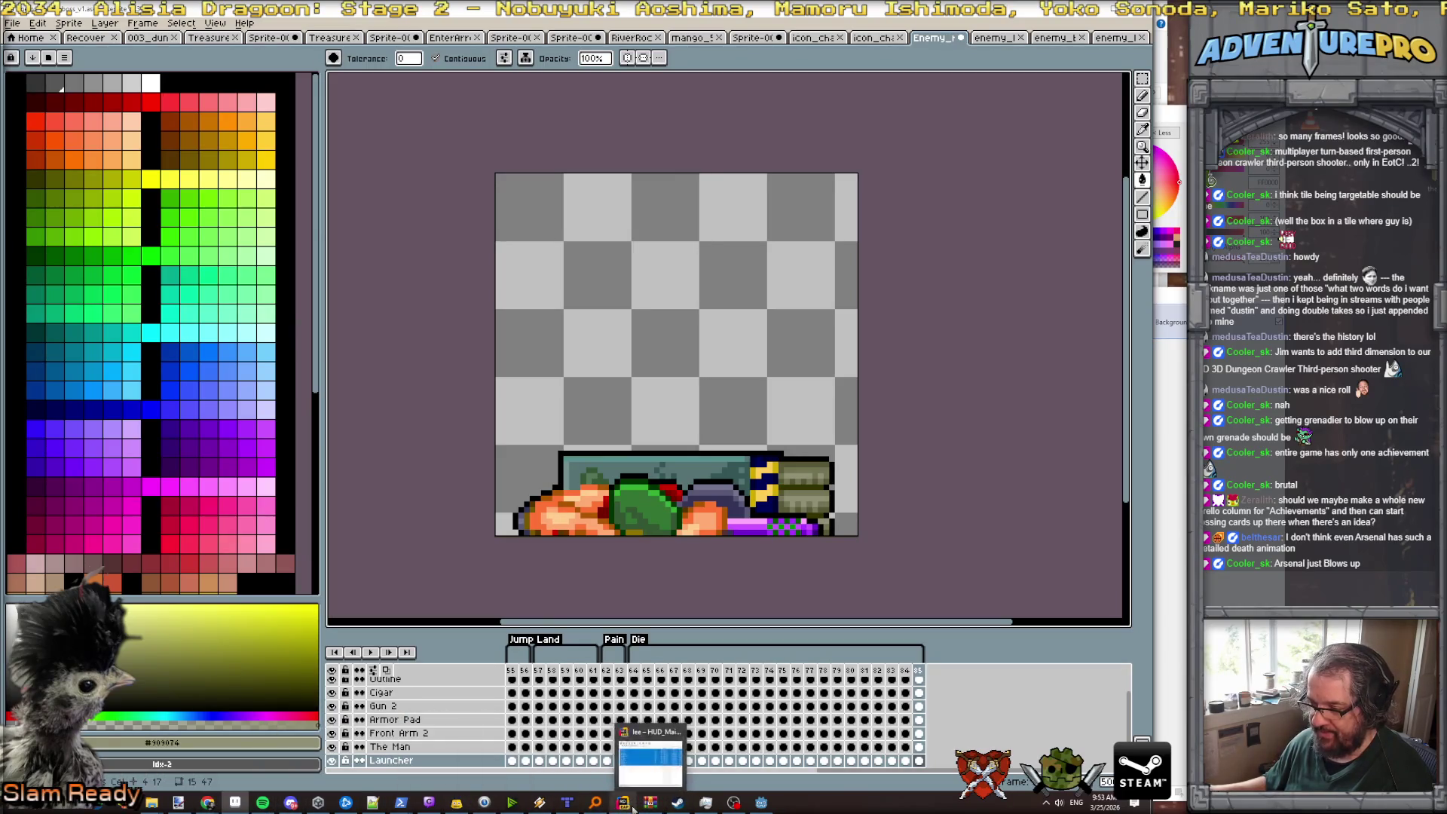
pyautogui.moveTo(625, 805)
pyautogui.moveTo(762, 803)
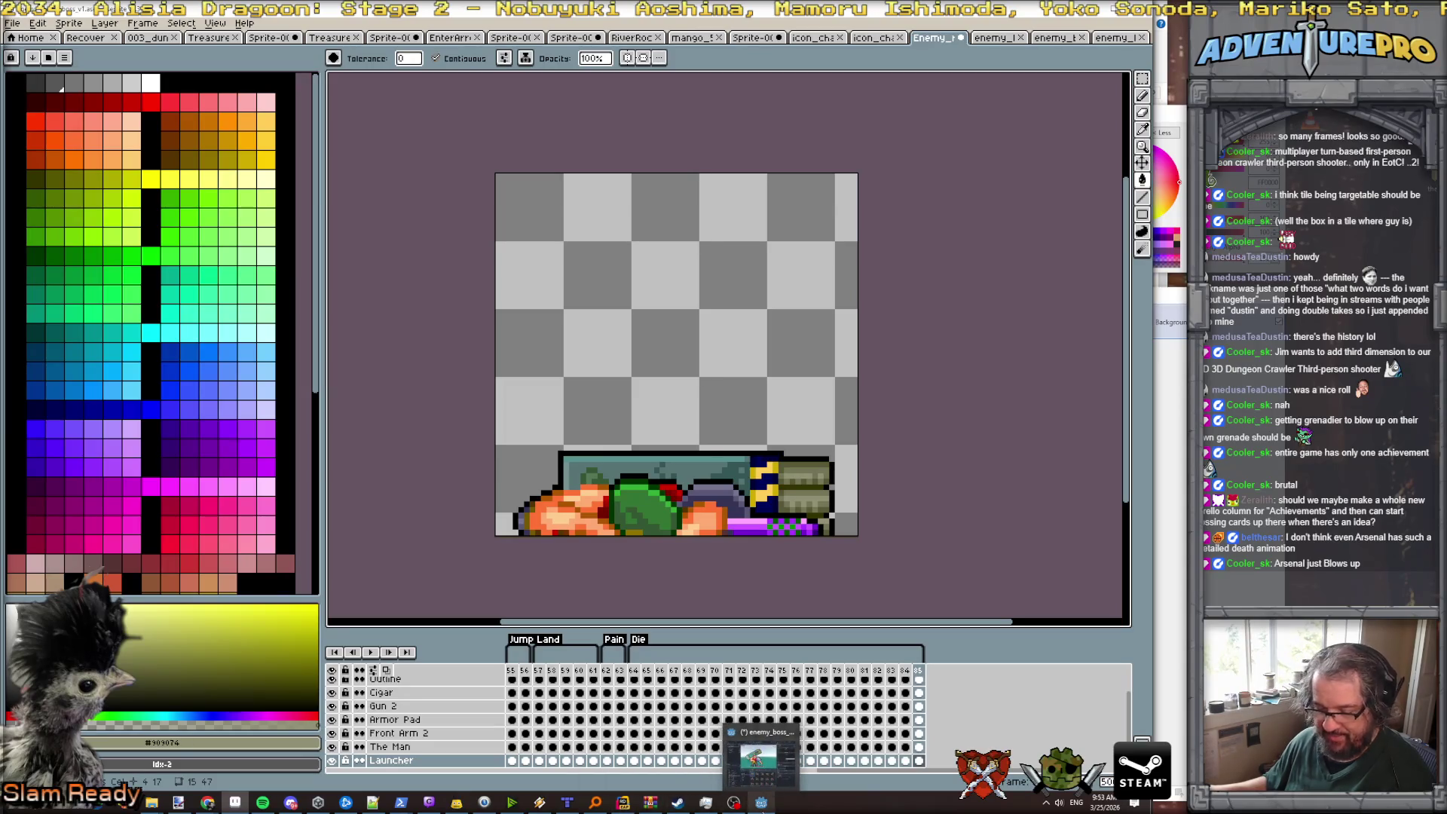
pyautogui.click(760, 756)
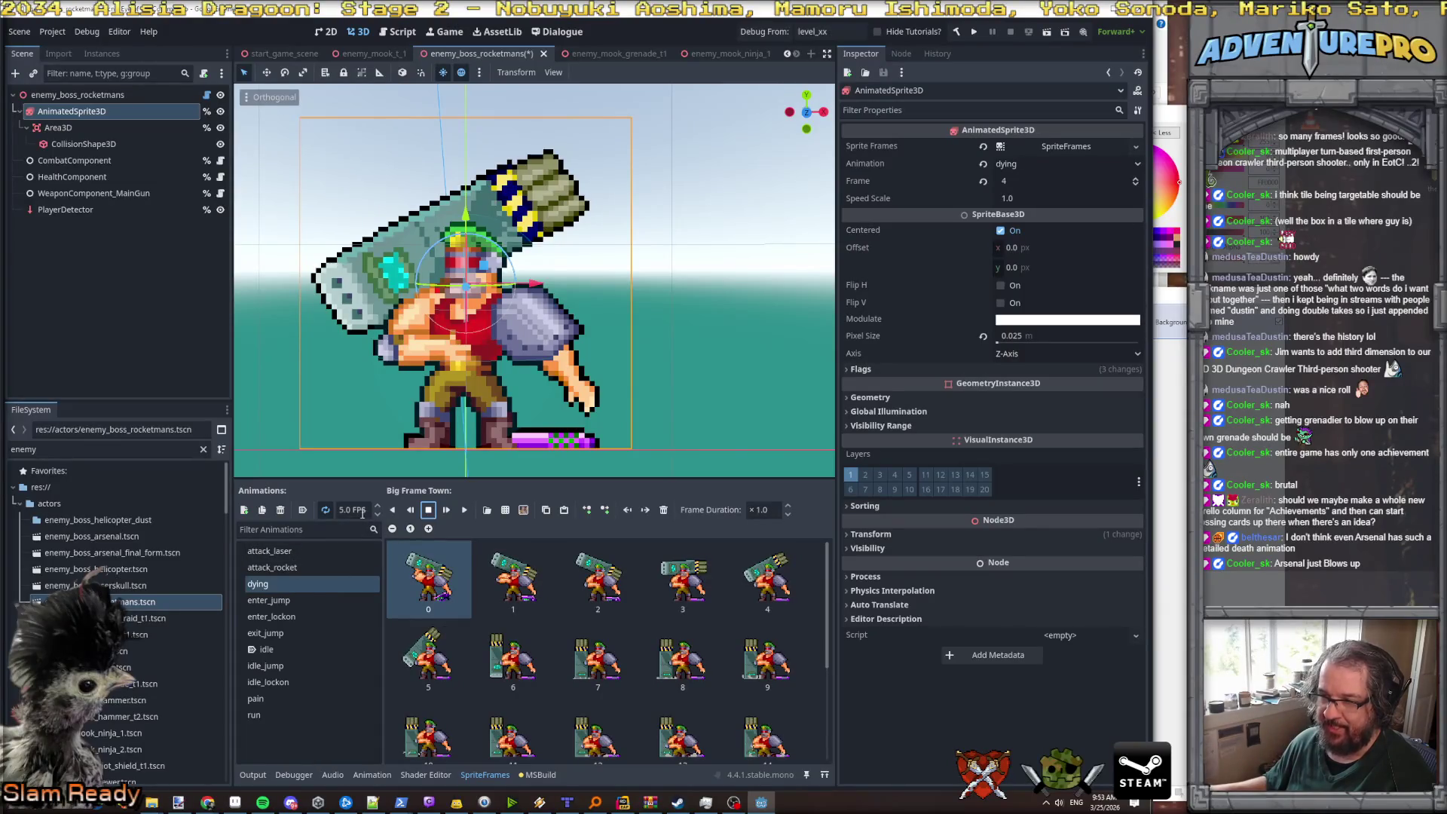
# - Set the dying animation speed to 20 FPS and preview it
pyautogui.write('20')
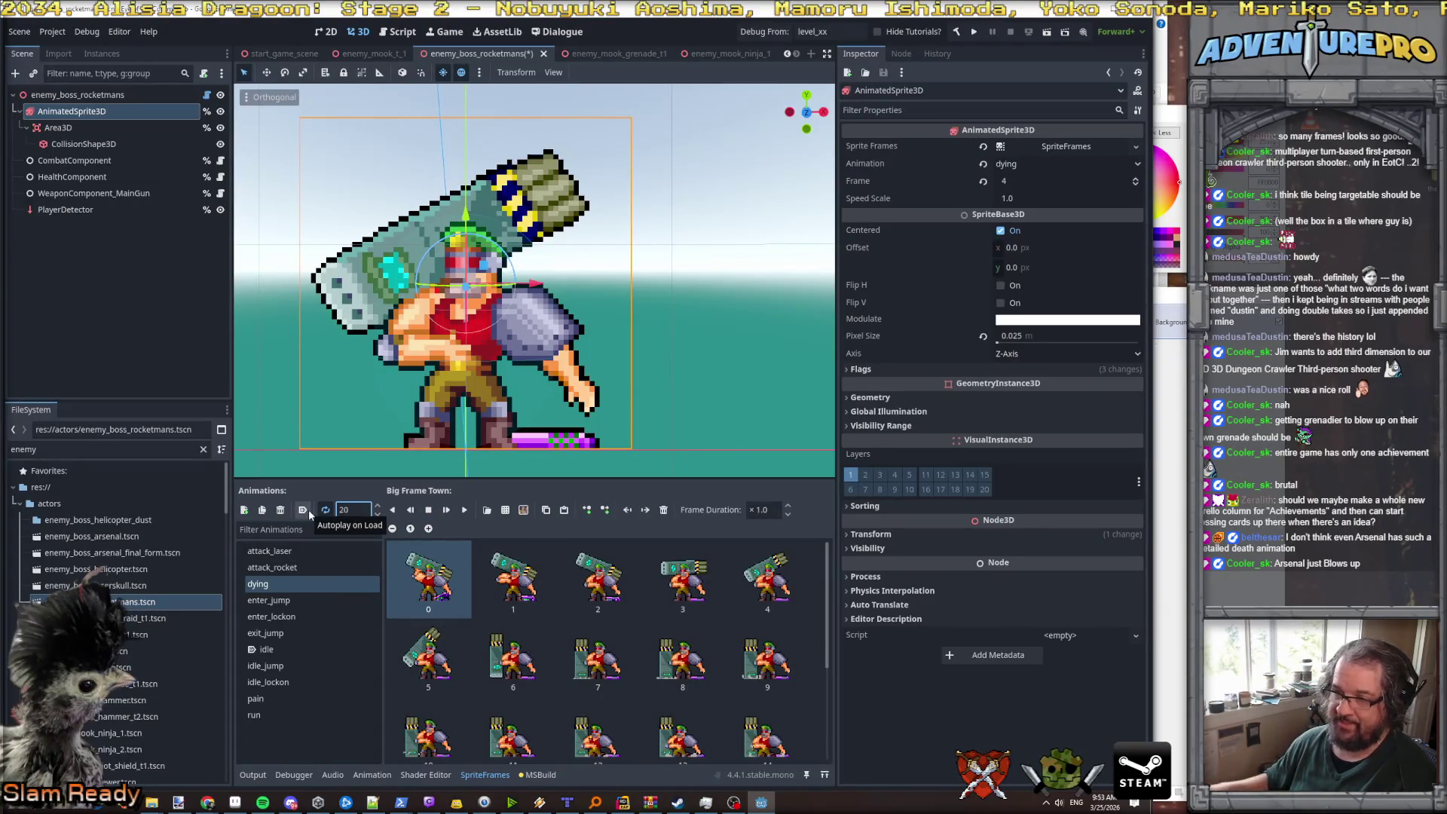
pyautogui.click(463, 510)
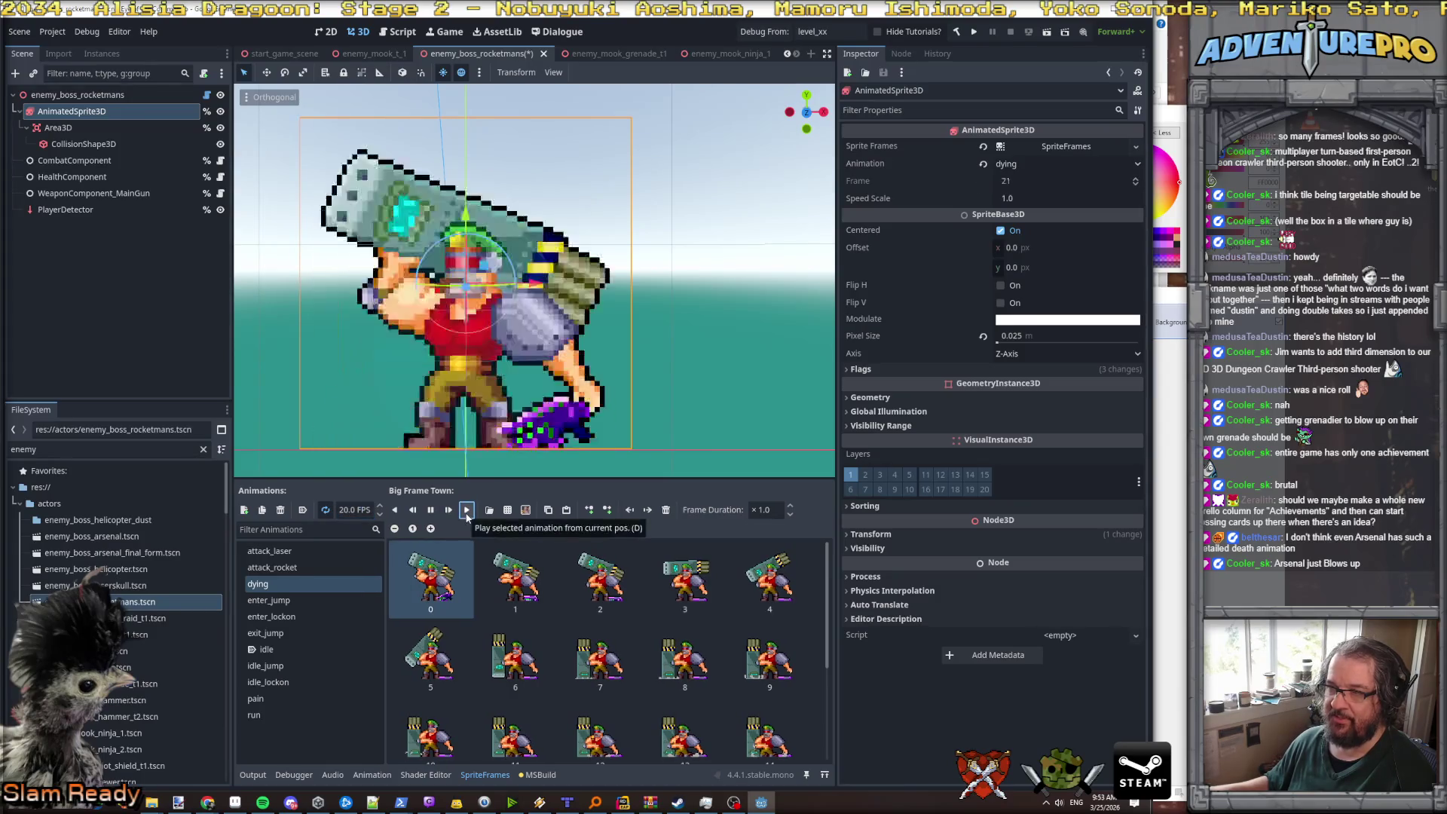
pyautogui.click(431, 511)
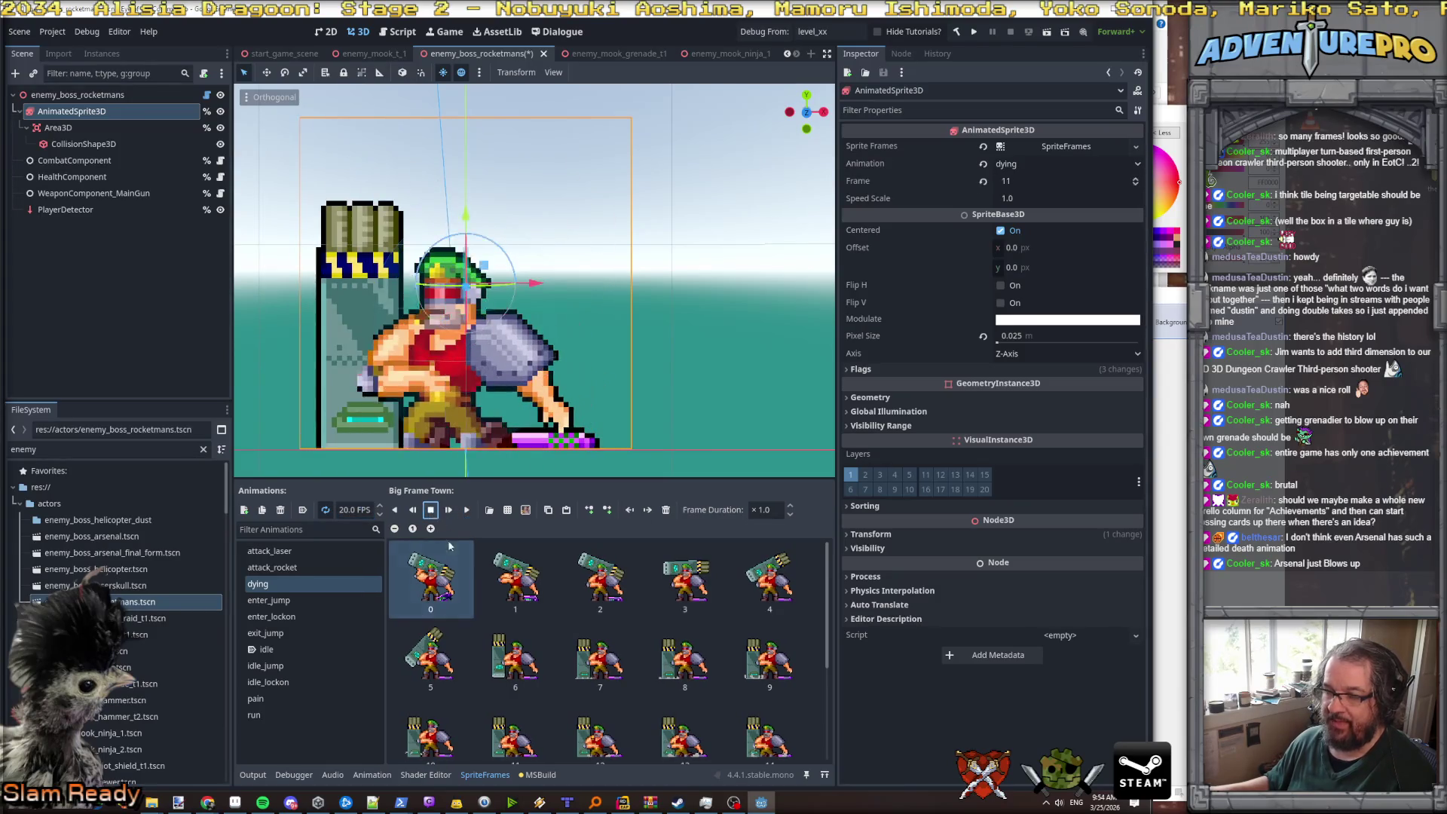
# - Select dying frames 11 through 19
pyautogui.scroll(-1, 478, 646)
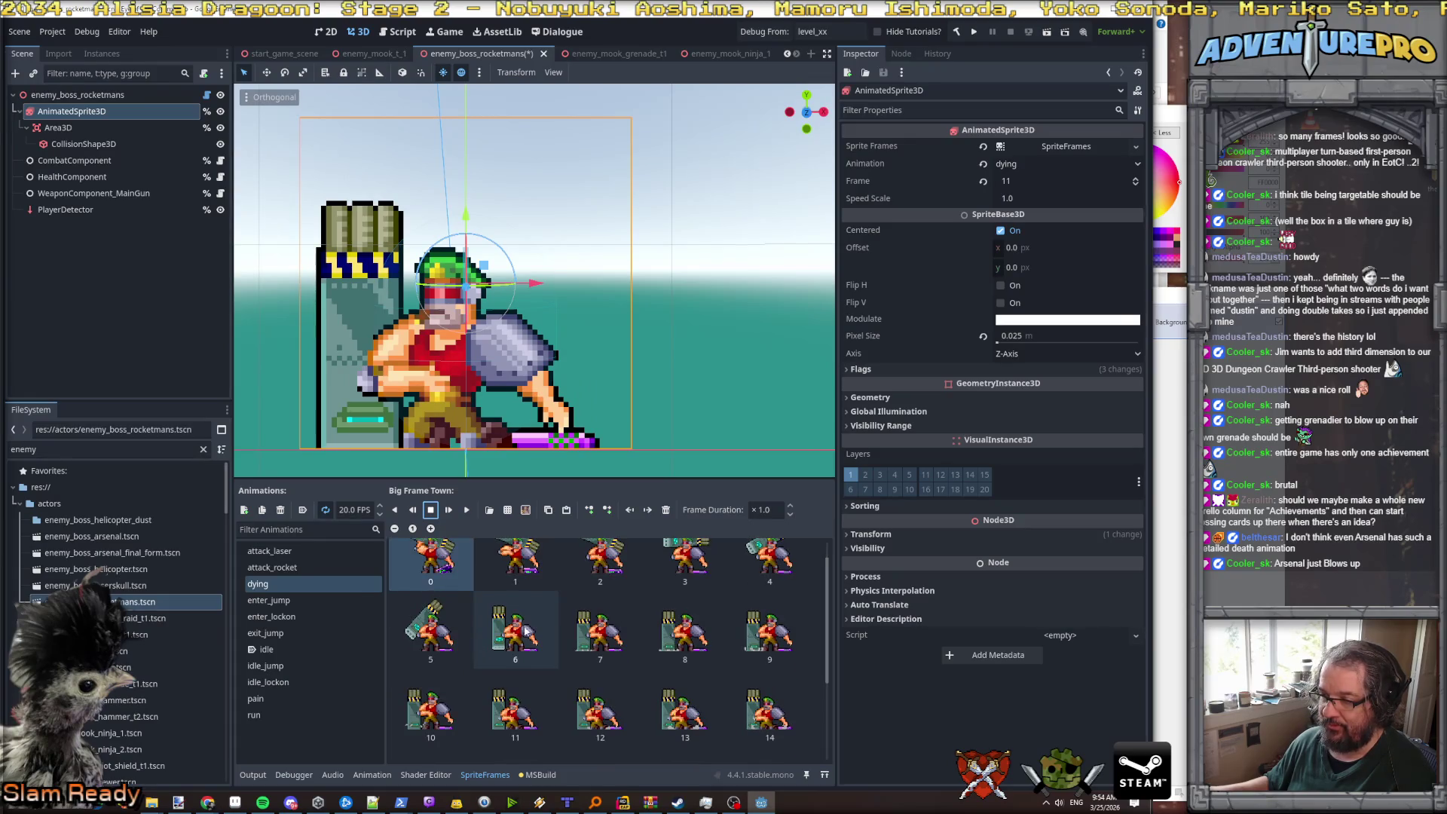
pyautogui.scroll(-1, 558, 625)
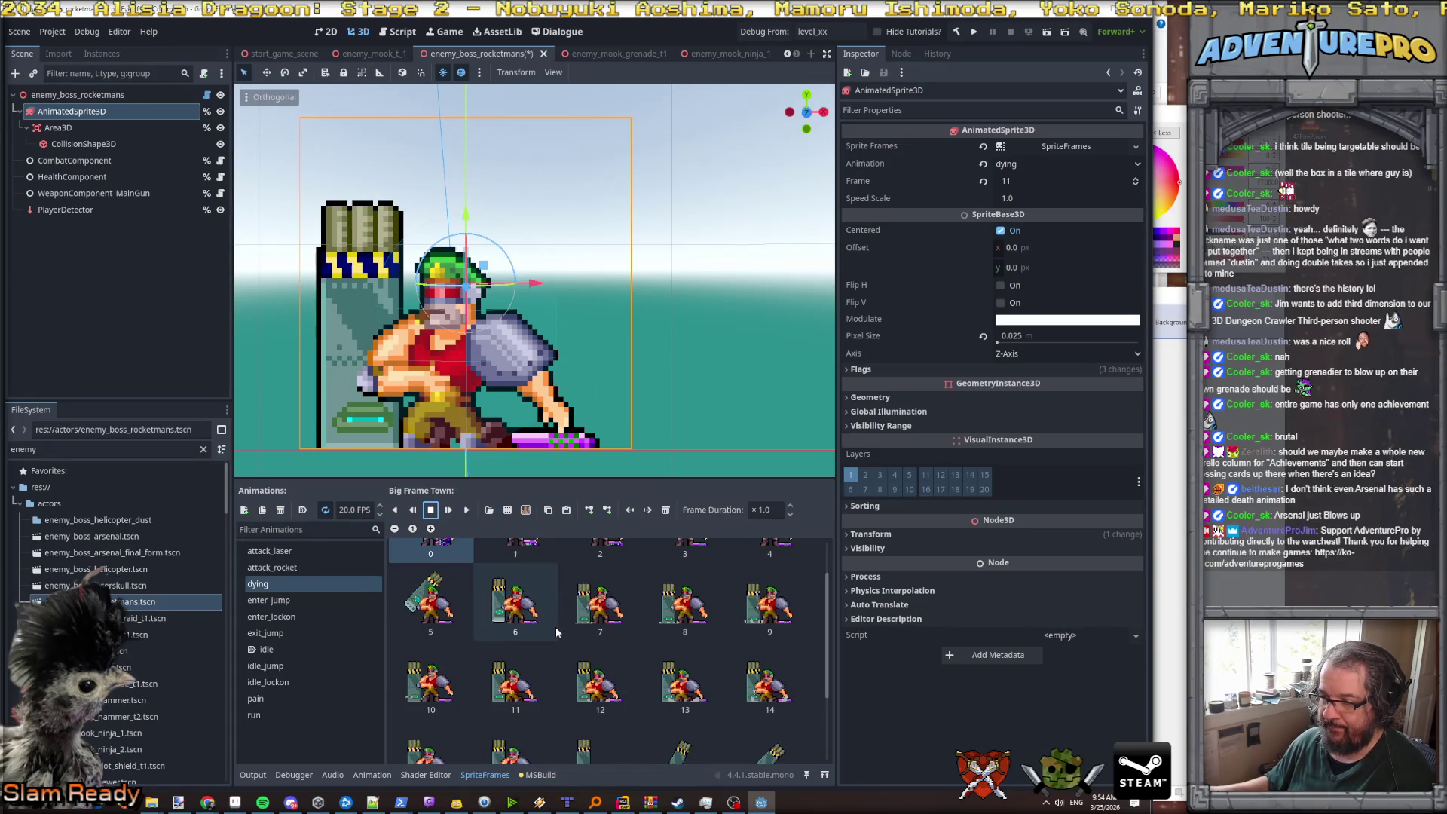
pyautogui.click(530, 677)
pyautogui.scroll(-4, 524, 673)
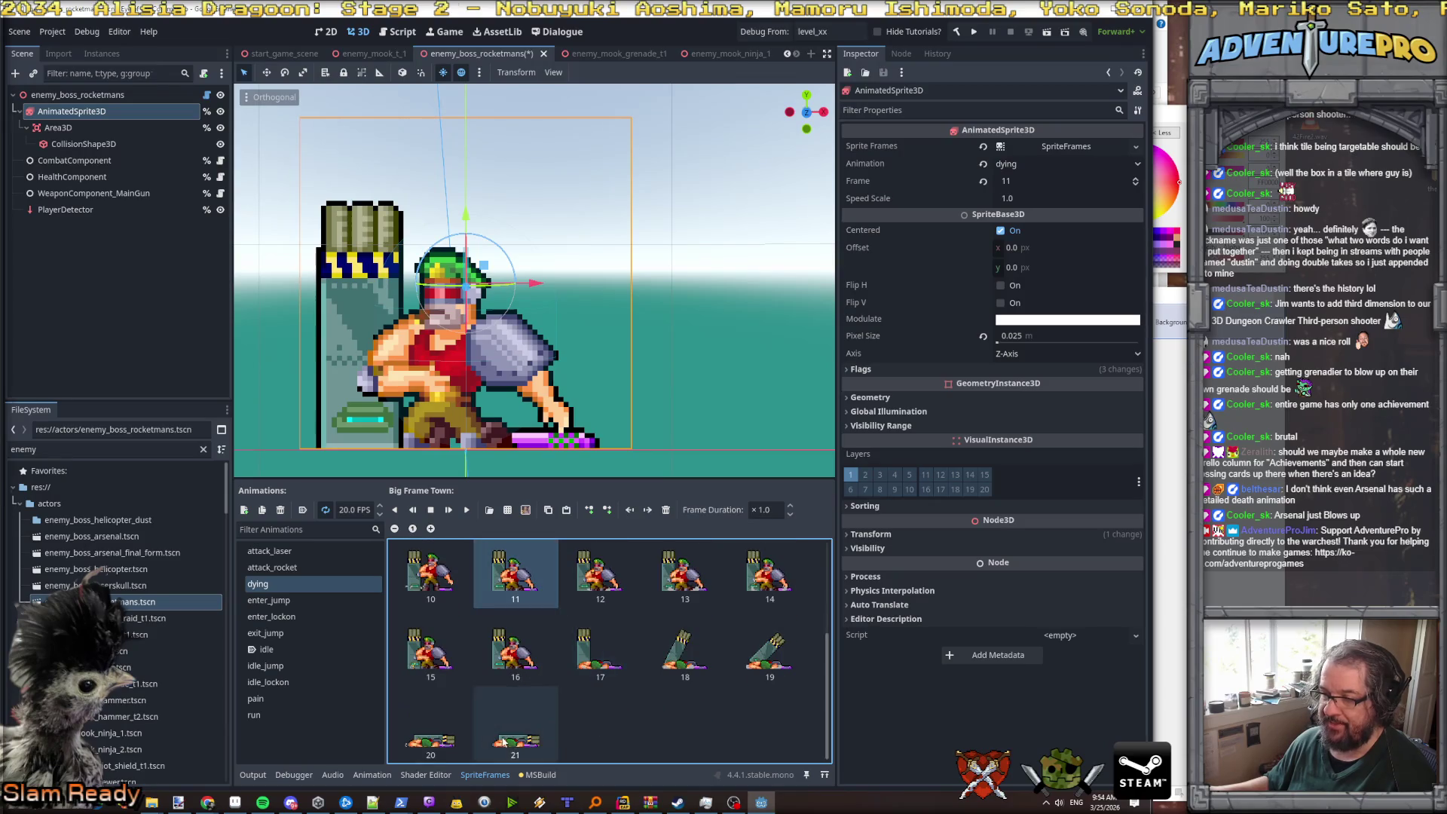
pyautogui.keyDown('shift'); pyautogui.click(769, 652); pyautogui.keyUp('shift')
# - Enter a 2.0 frame duration for frames 11–19, then replay the dying animation from frame 0
pyautogui.click(776, 510)
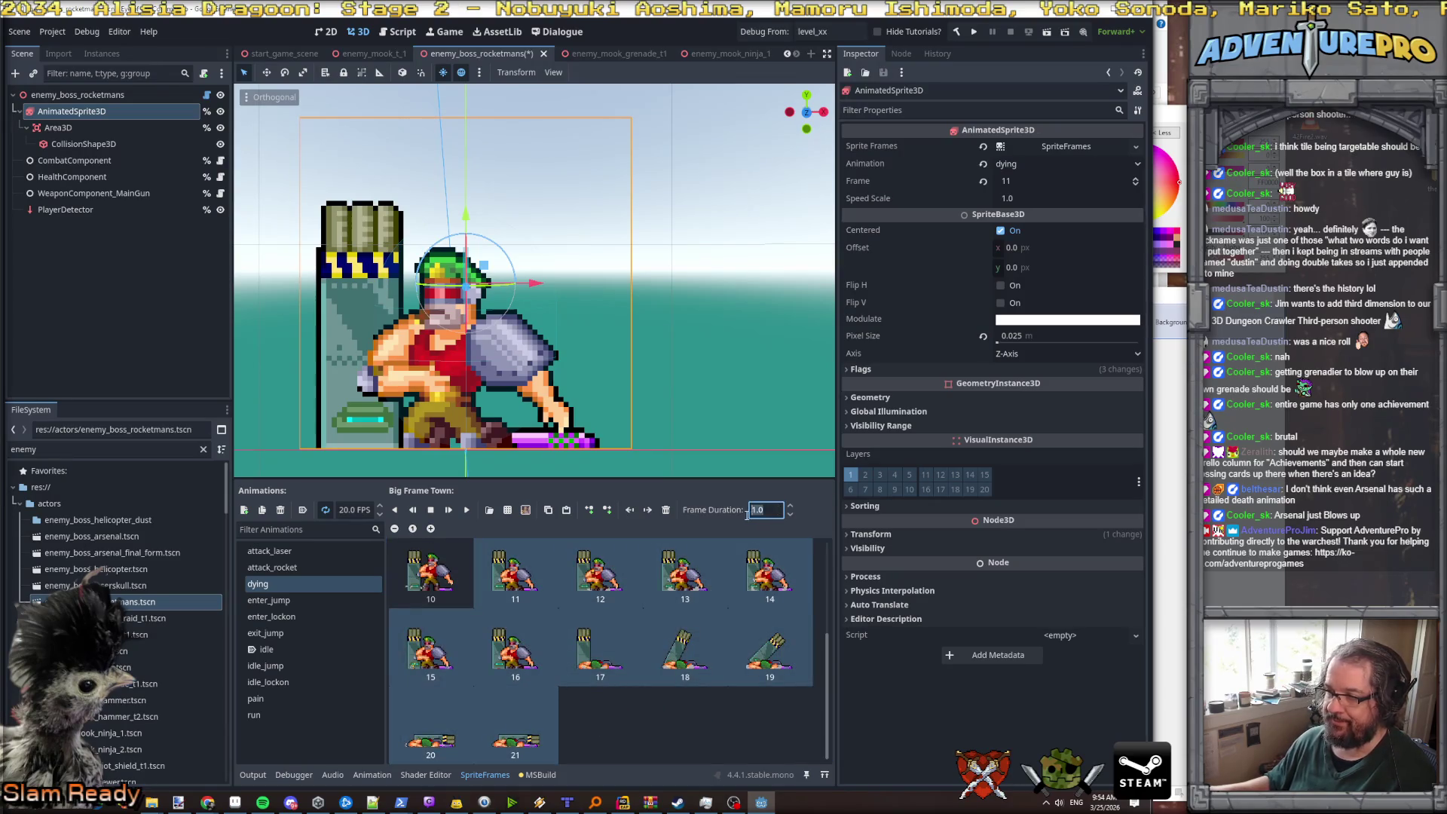
pyautogui.write('2')
pyautogui.press('Return')
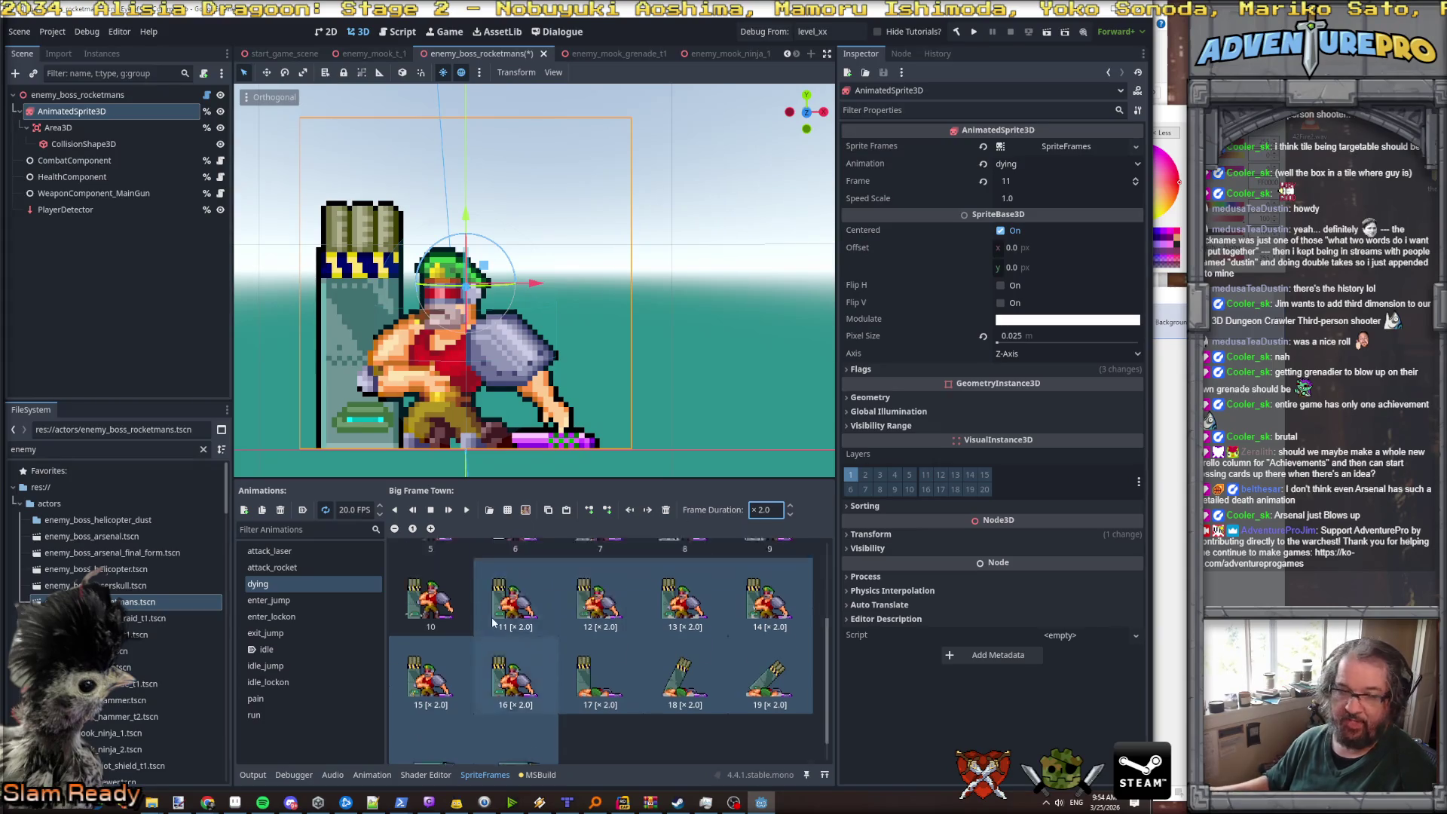
pyautogui.scroll(3, 492, 617)
pyautogui.click(437, 611)
pyautogui.click(467, 510)
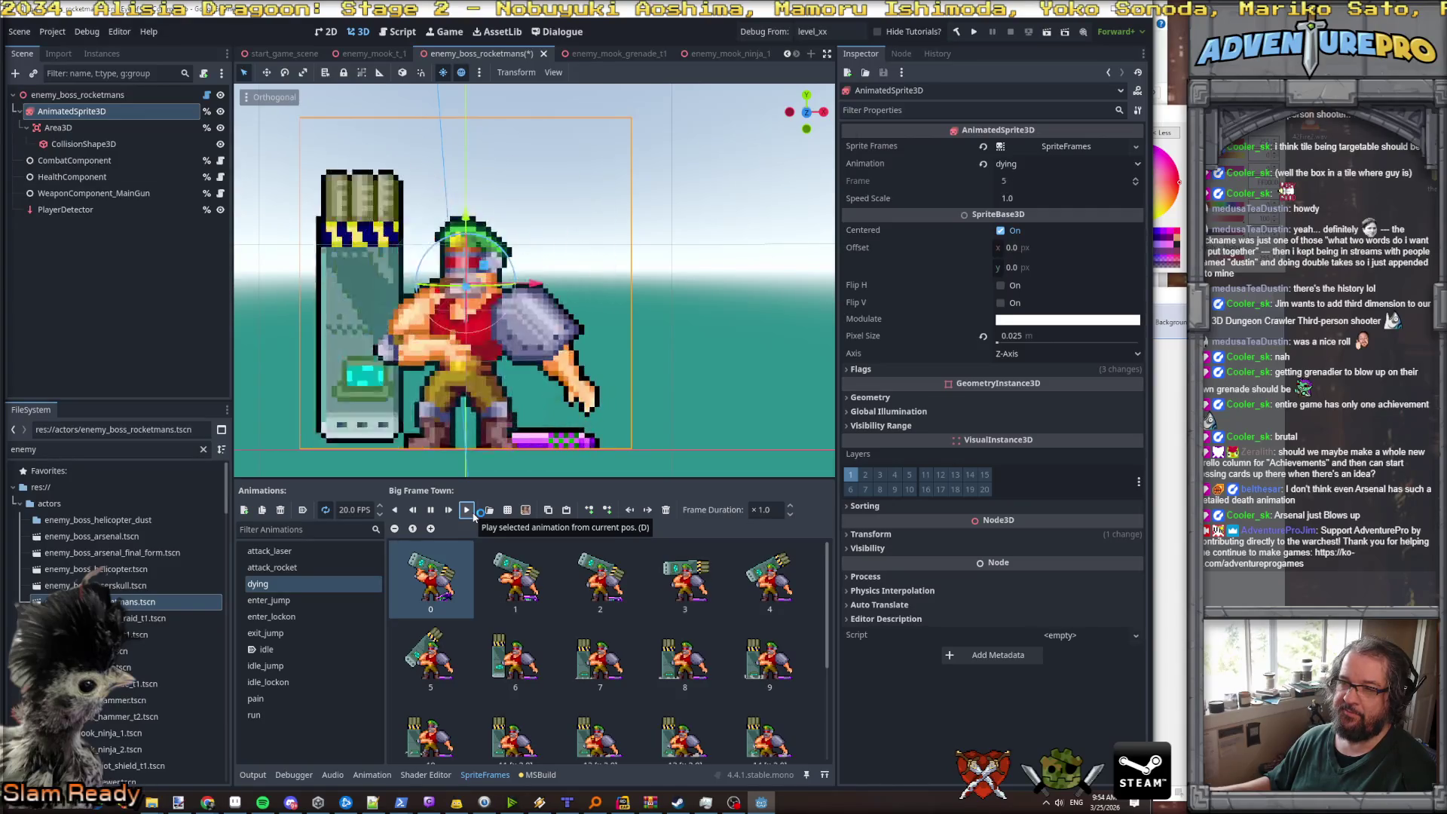
pyautogui.click(432, 511)
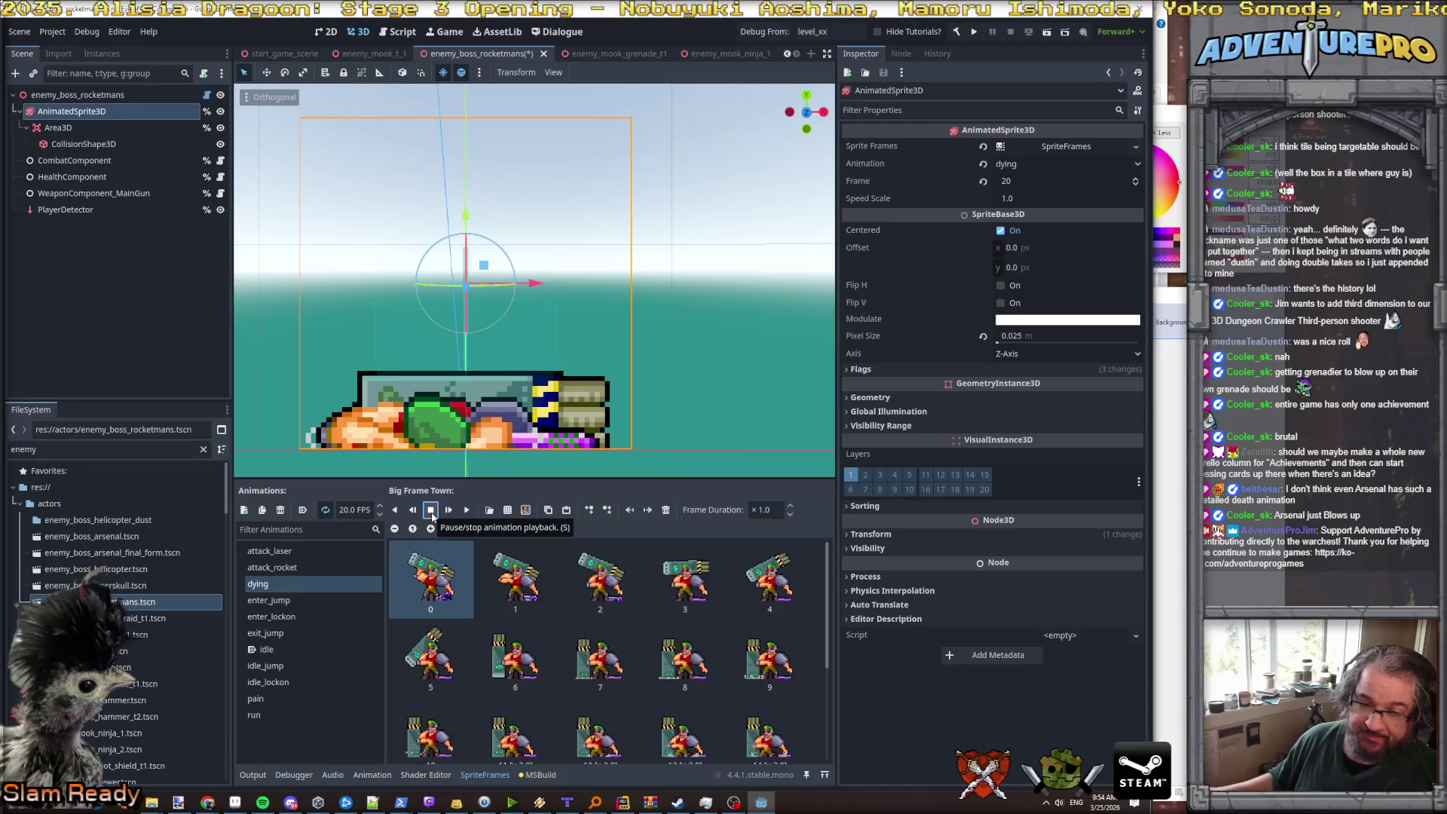